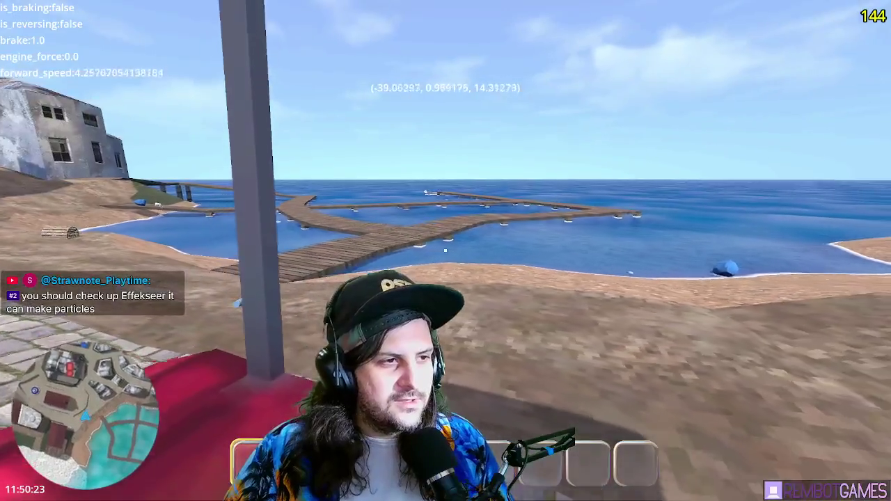
Leave the red car and walk on foot toward the cobblestone path.
key("e")
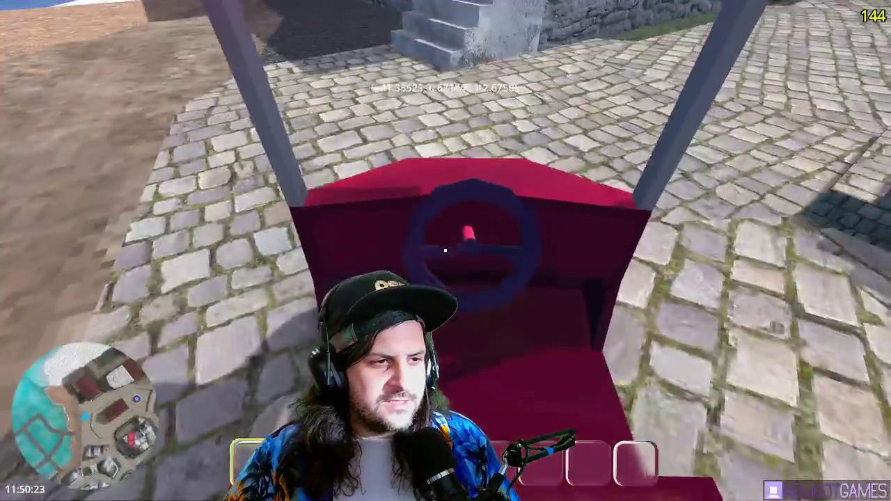
key("w")
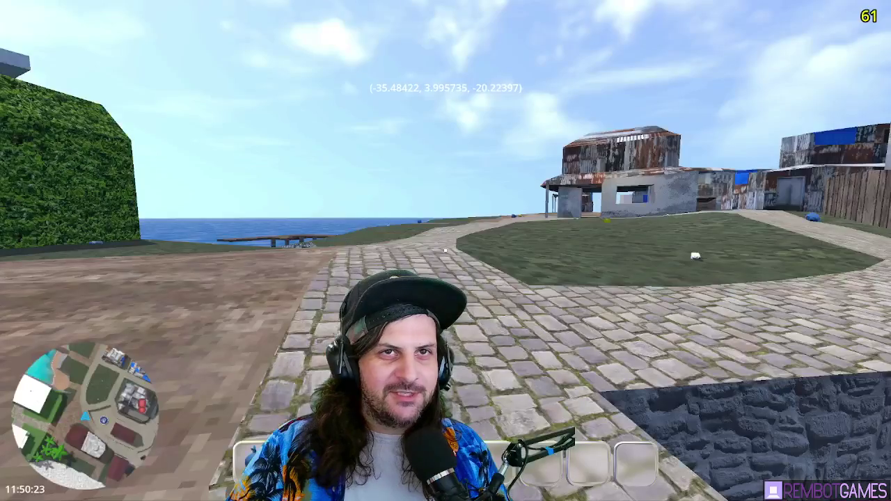
Walk across the grass field and along the fence and the church's side.
key("w")
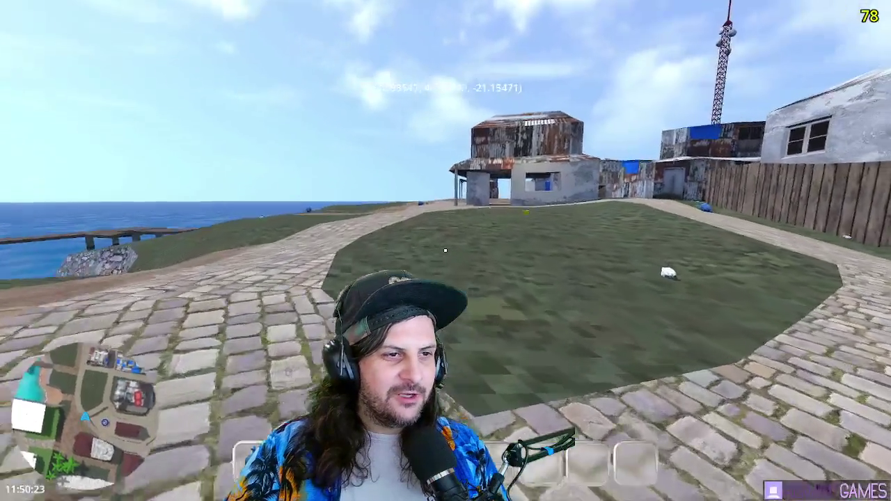
key("w")
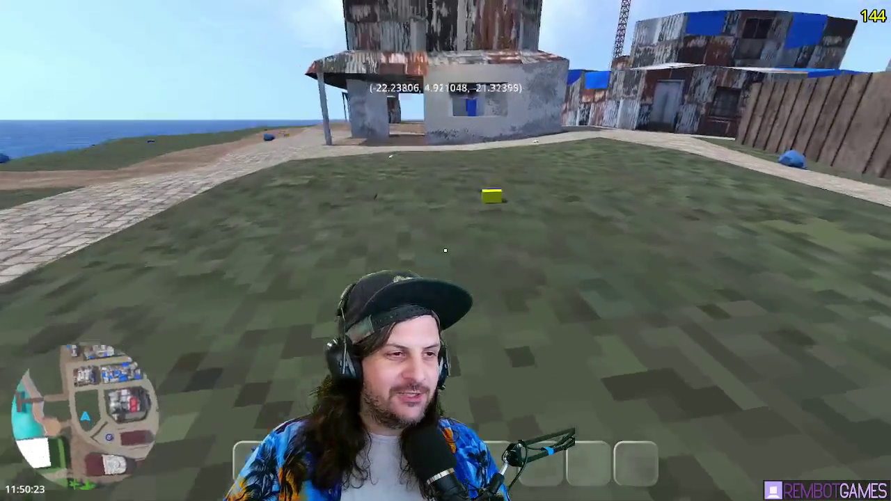
key("w")
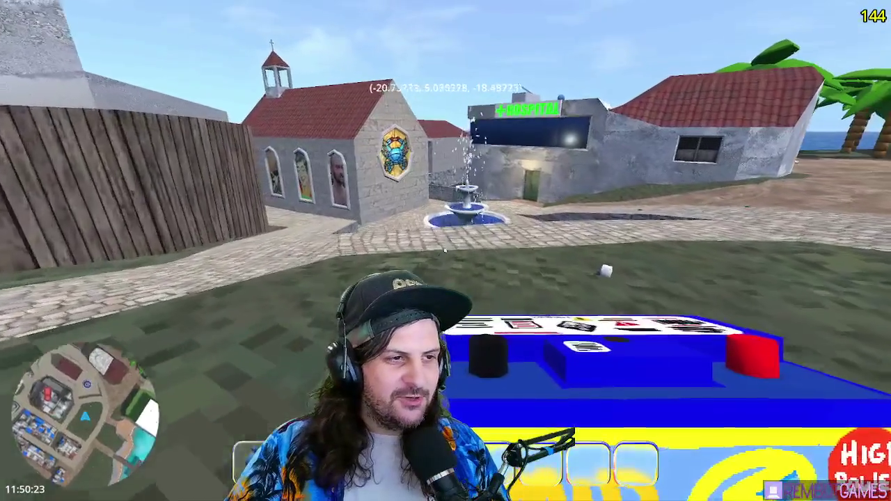
key("w")
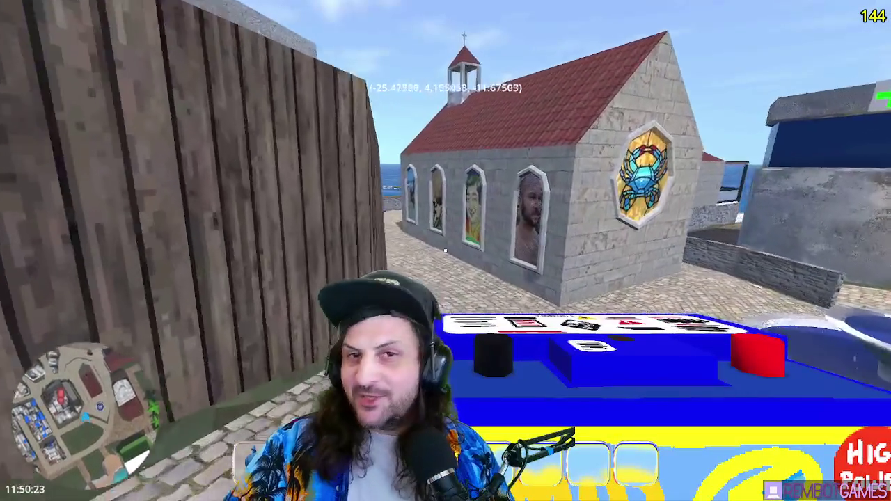
key("w")
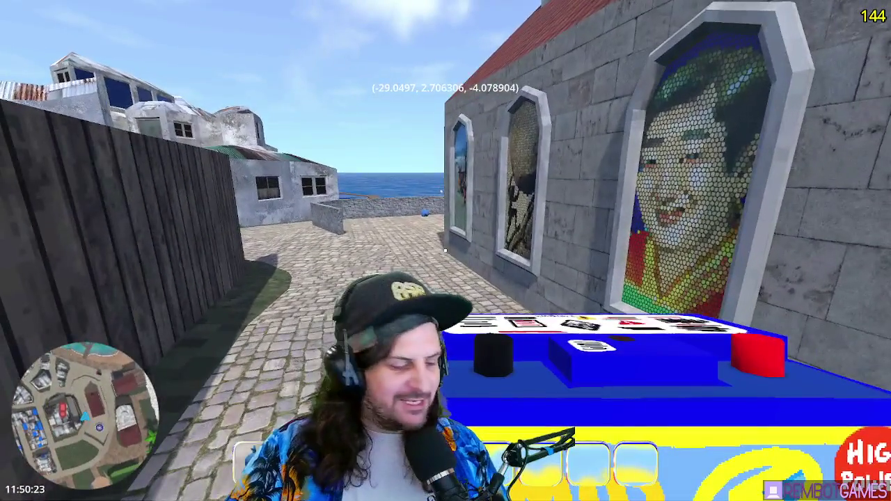
key("w")
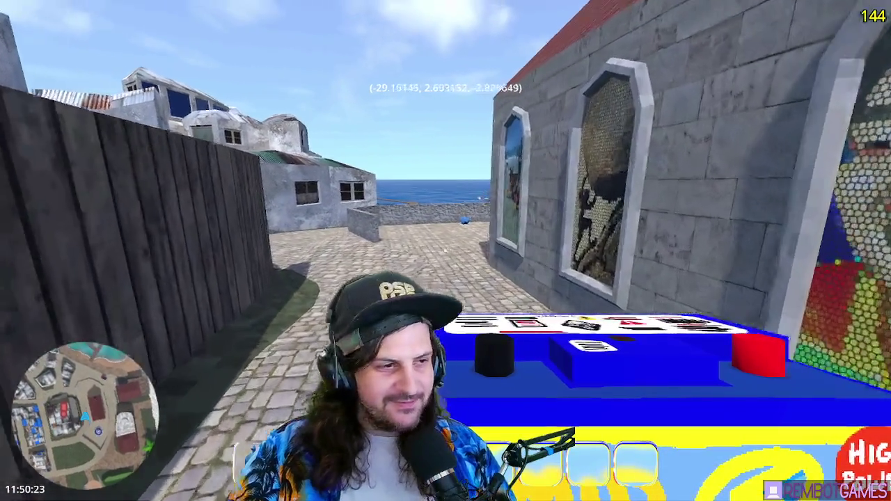
Head past the seaside stone wall and out along the long pier to its end platform.
key("w")
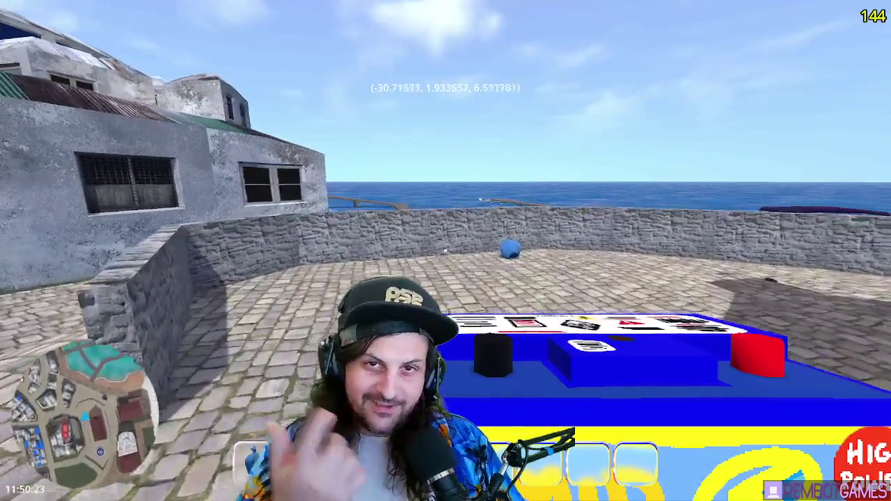
key("w")
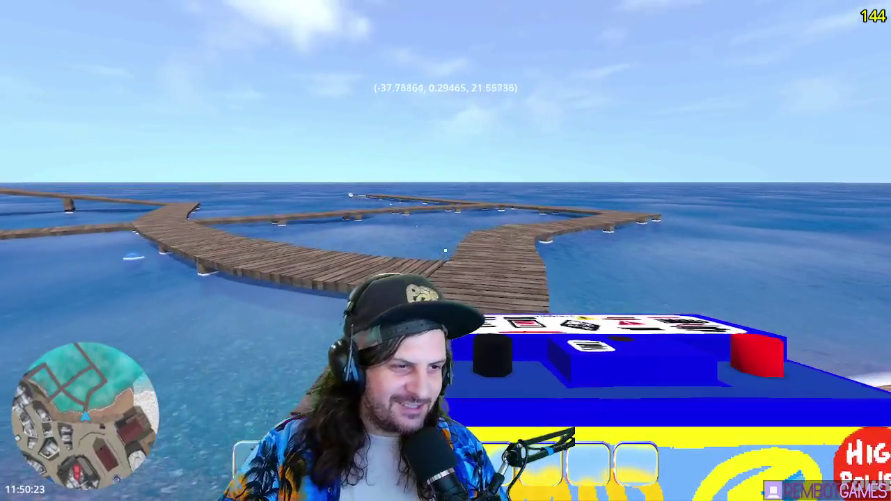
key("w")
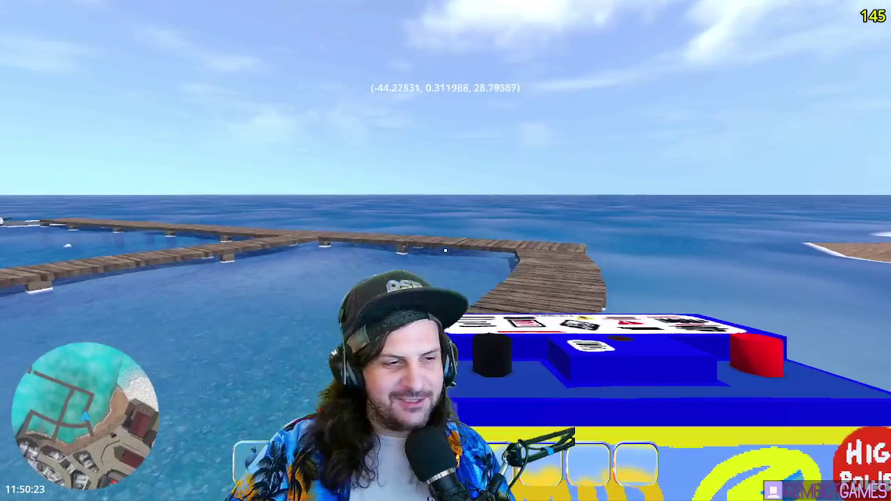
key("w")
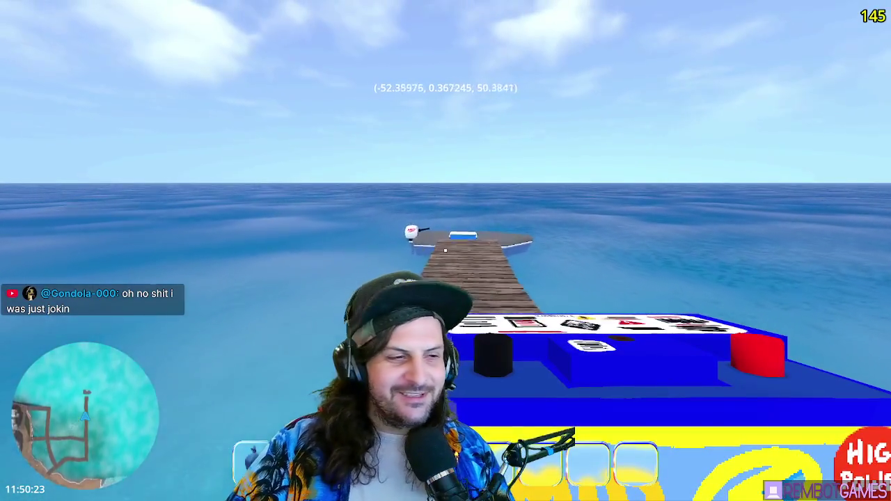
key("w")
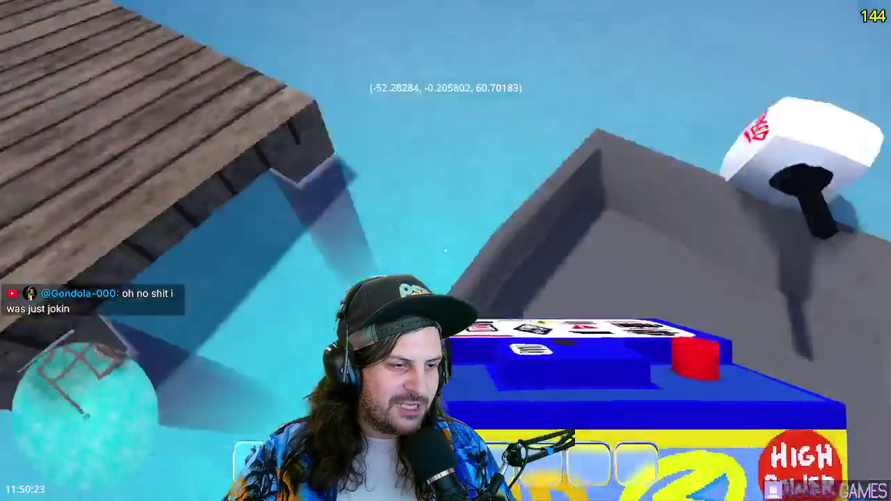
Board the motorboat, accelerate away from the pier steering left, and switch to the bow camera.
key("e")
key("w")
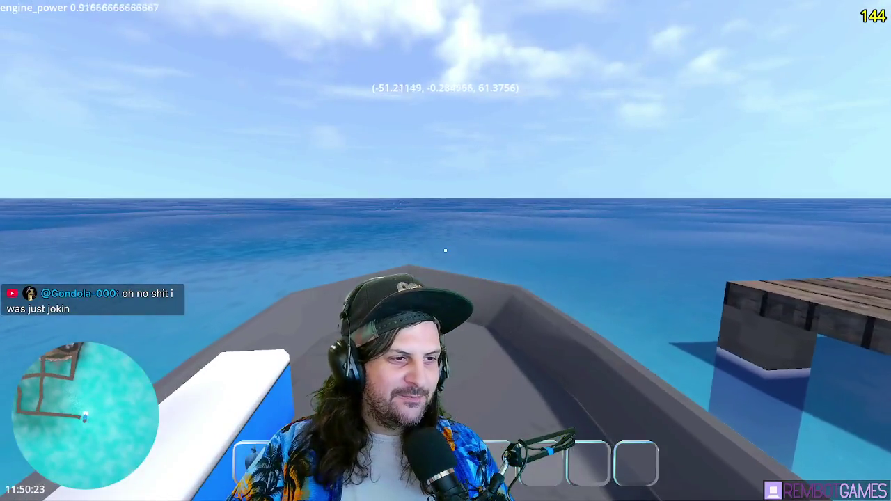
key("w")
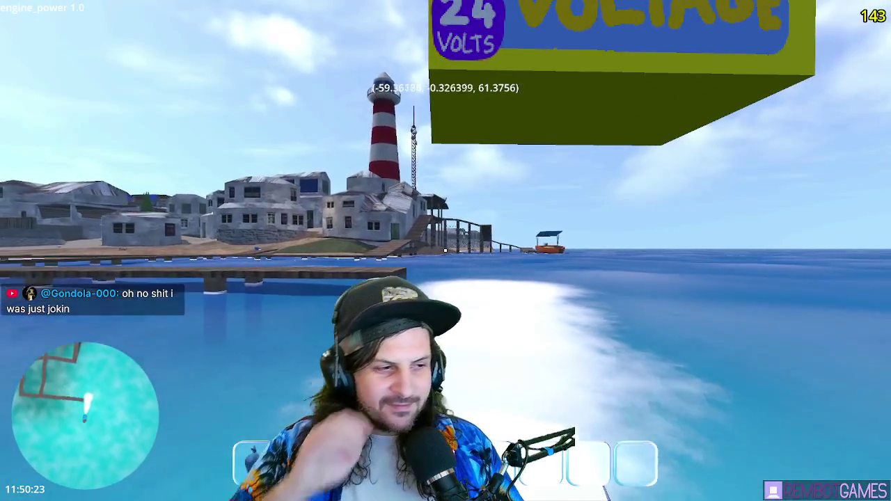
key("a")
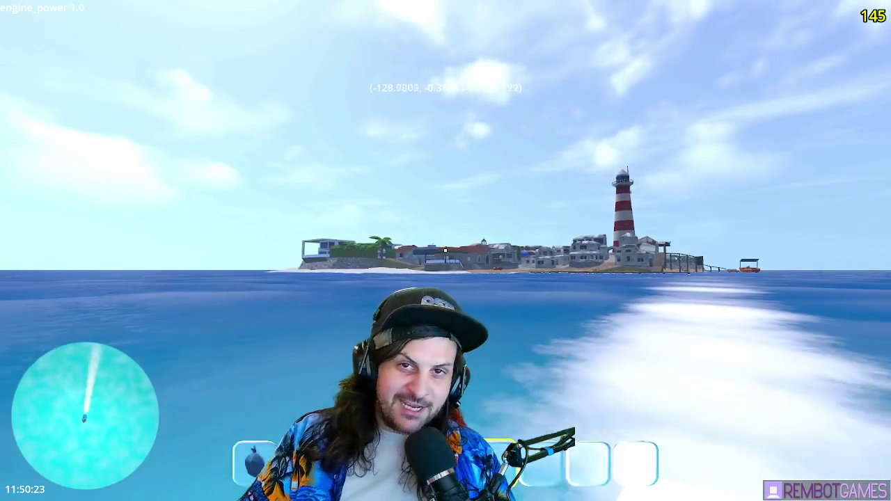
key("c")
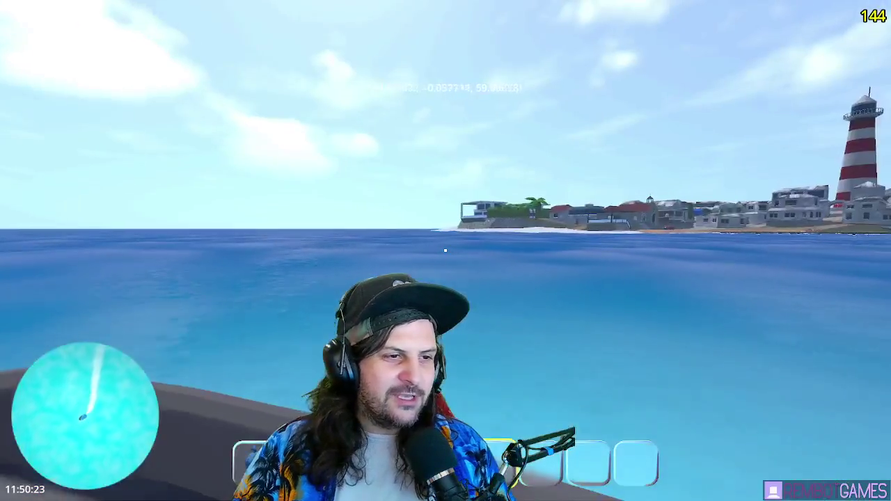
key("c")
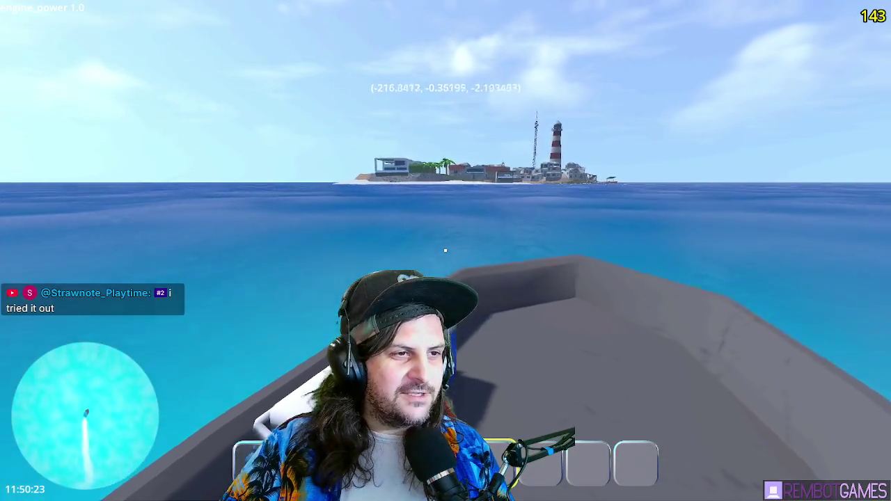
Bring the boat to full engine power, then reverse the engine to slow it.
key("w")
key("w")
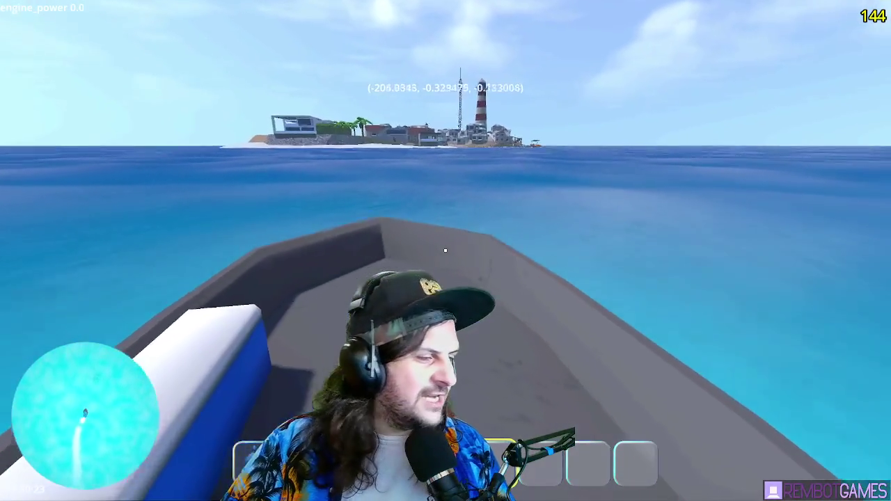
key("w")
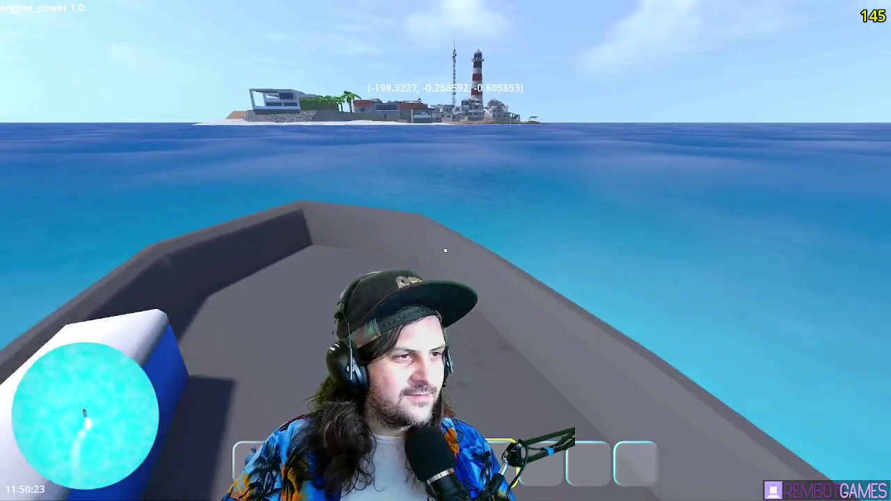
key("s")
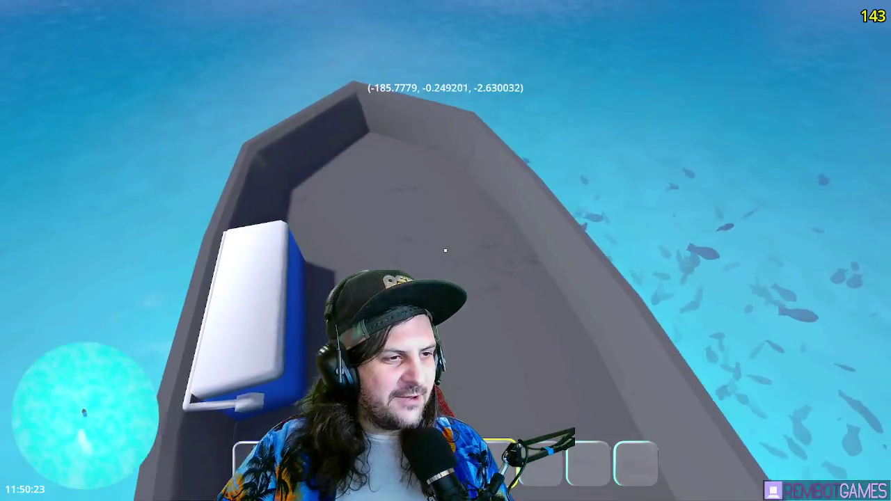
Throw five battery crates off the boat into the water.
scroll(446, 251, "down", 3)
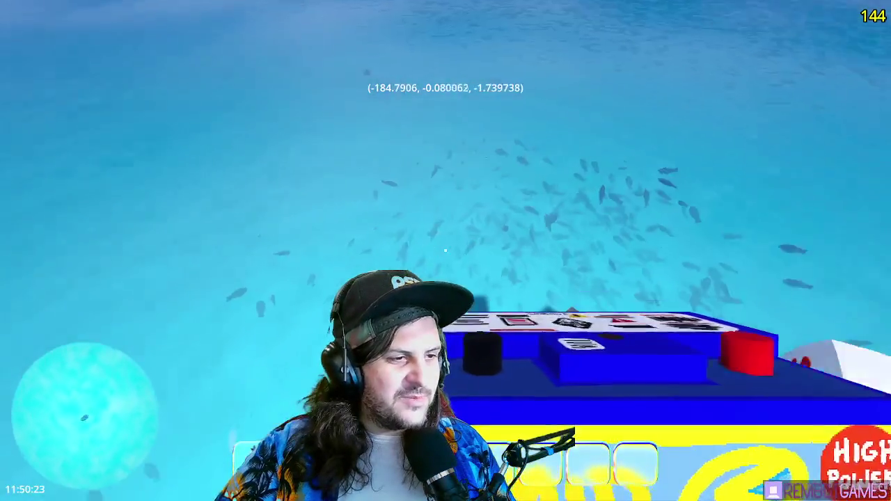
left_click(445, 251)
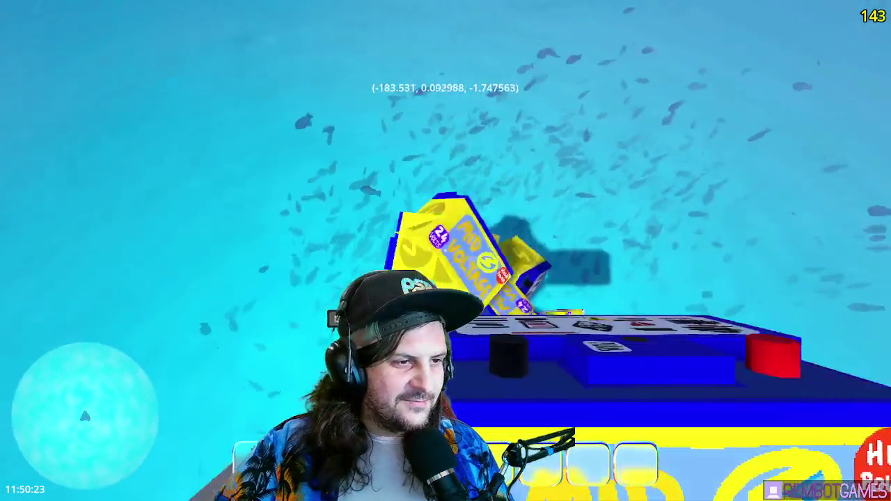
left_click(446, 251)
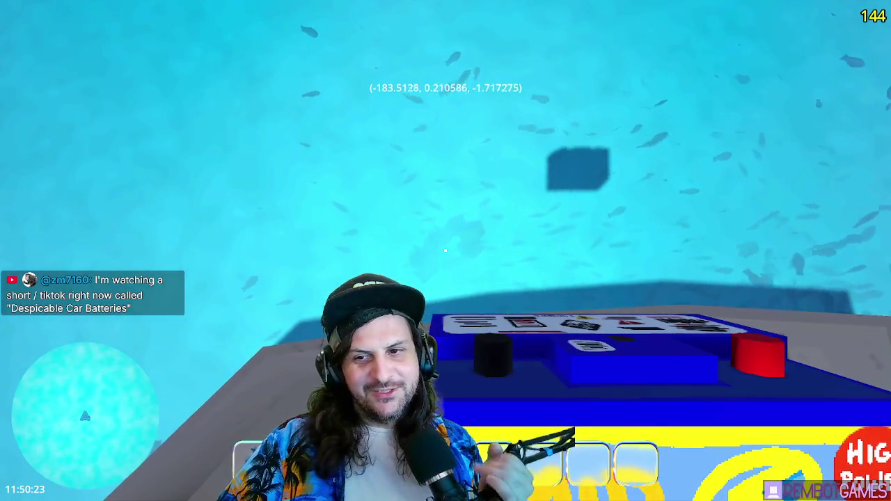
left_click(445, 251)
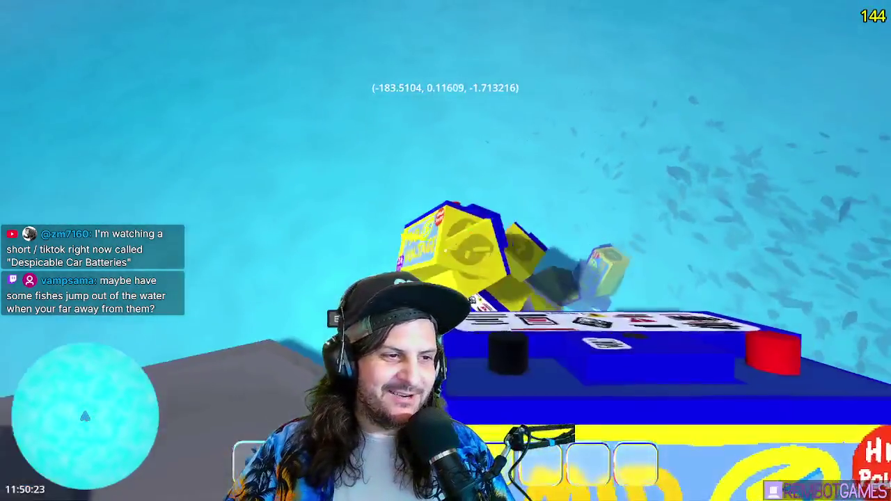
left_click(446, 251)
left_click(446, 251)
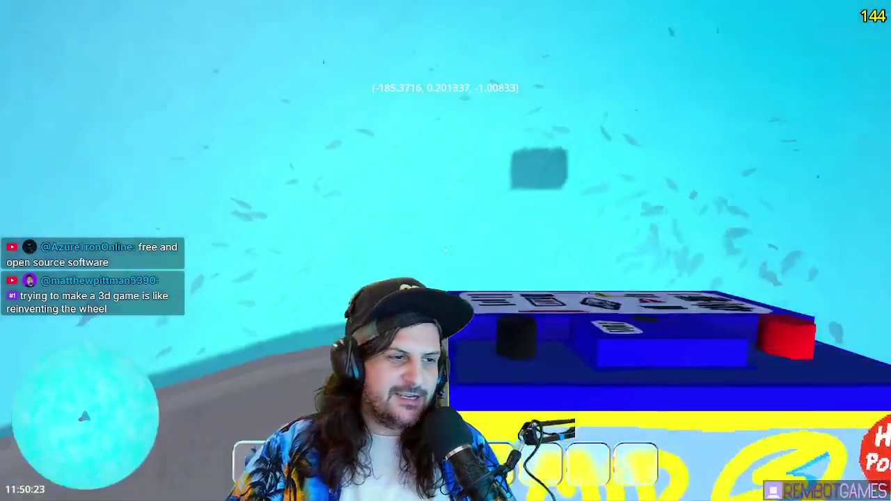
Interact aboard the boat and bring up the 5x3 inventory grid.
key("e")
key("e")
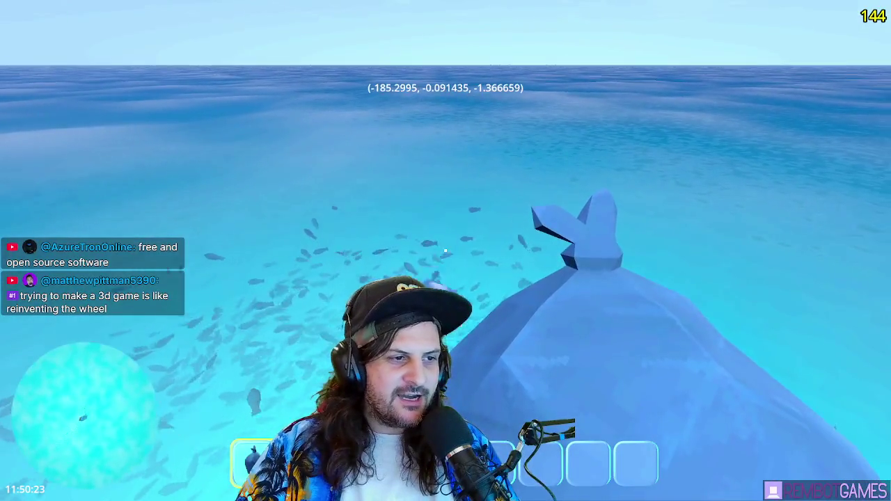
key("Tab")
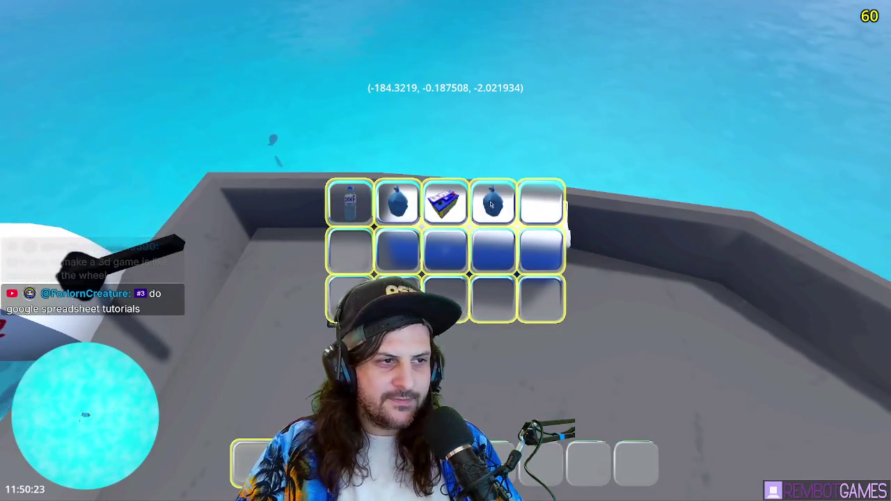
Close the inventory grid to return to the boat view.
key("Tab")
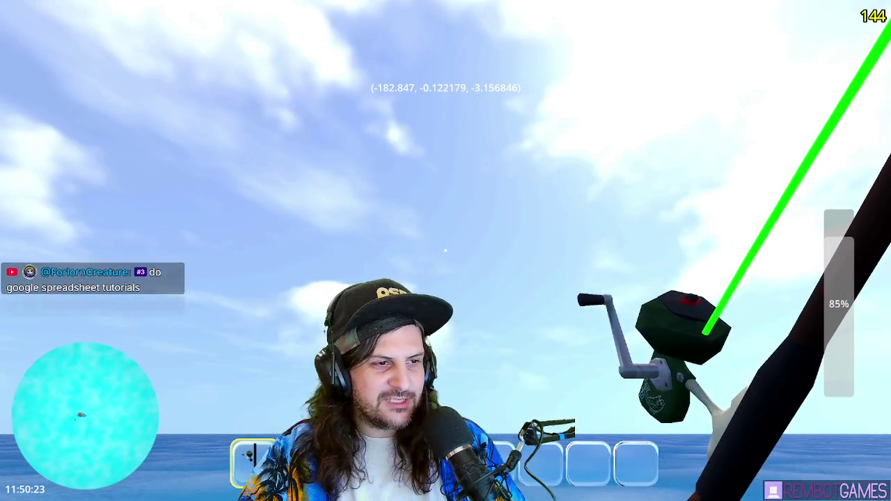
Charge the rod's cast power and cast the fishing line out toward the water.
left_click(446, 251)
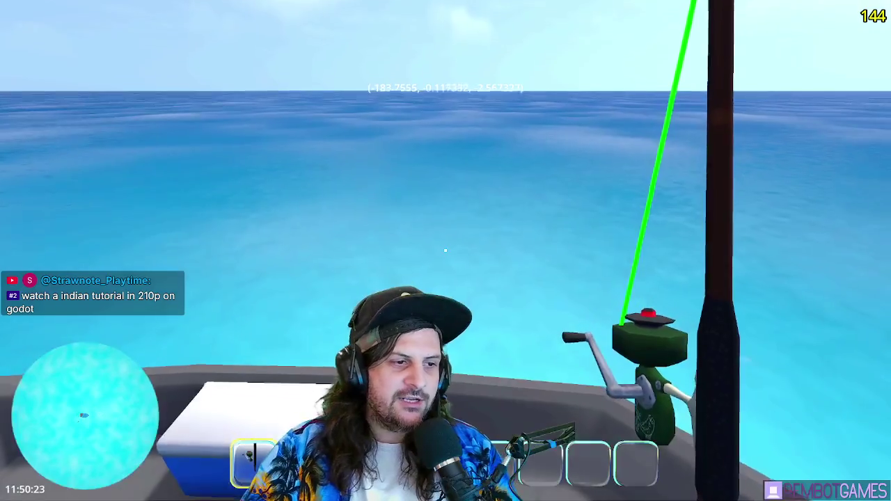
left_click(445, 251)
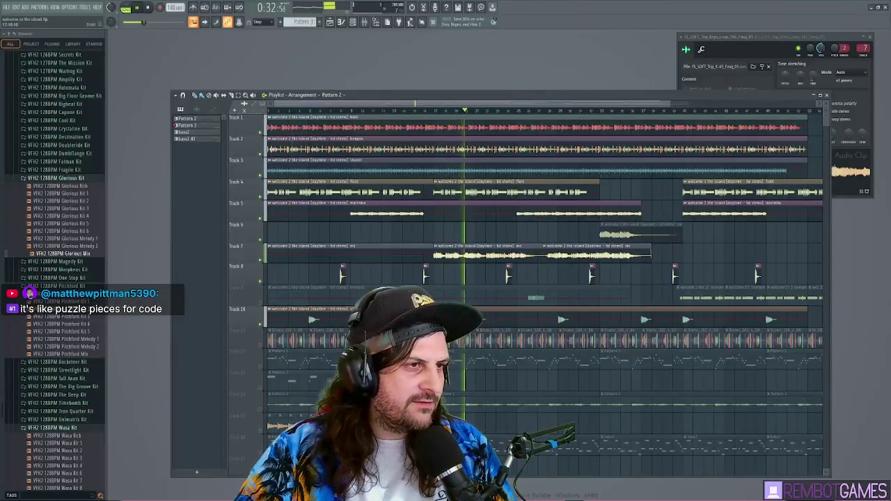
Stop the 'welcome 2 the island' song so the playhead returns to 0:00:00.
key("space")
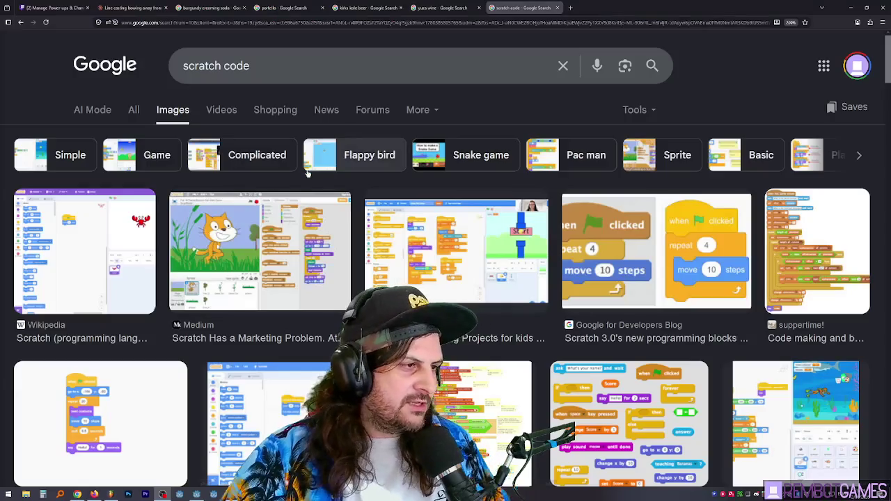
Open the Medium result's Scratch cat code screenshot in a new tab and view it.
left_click(263, 251)
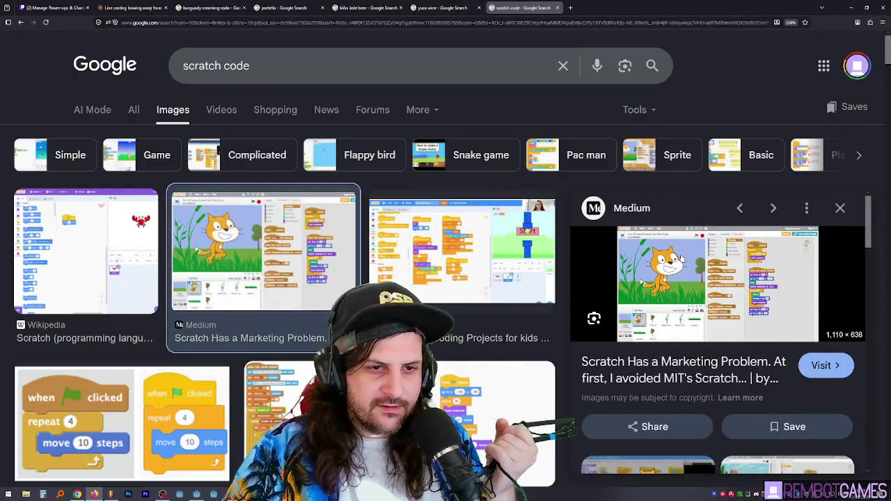
right_click(680, 257)
left_click(725, 353)
left_click(585, 7)
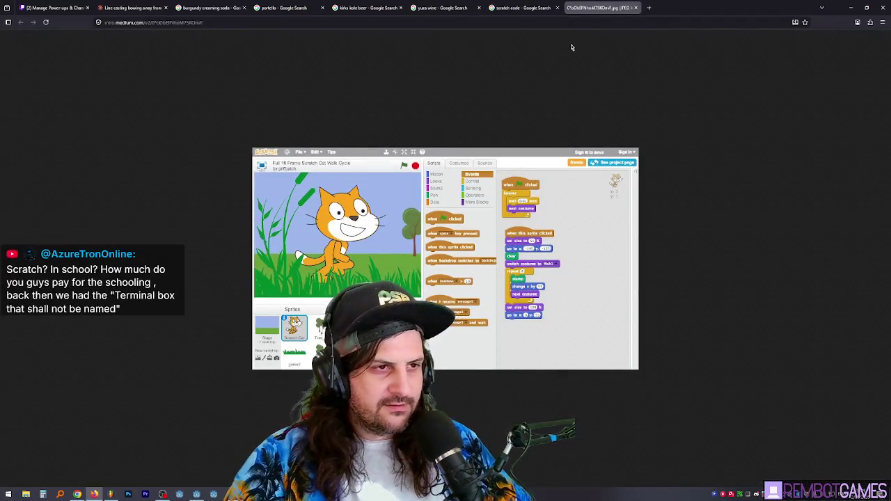
scroll(496, 183, "up", 3)
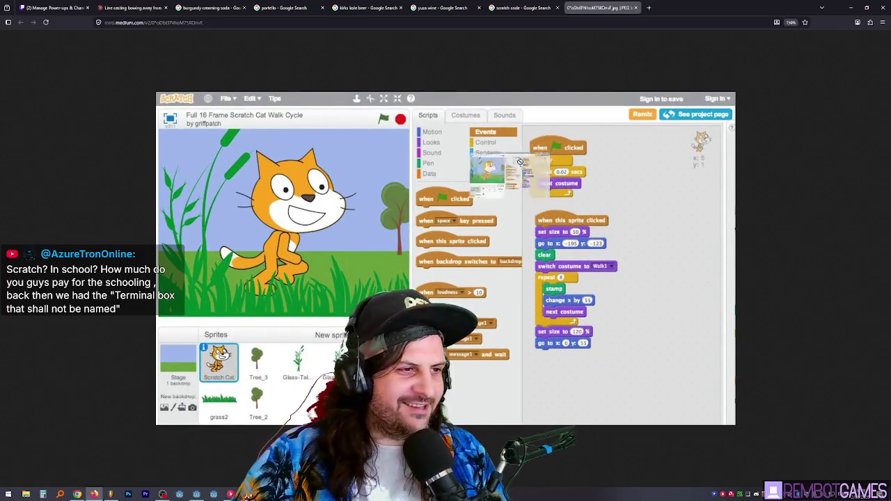
scroll(504, 165, "down", 3)
scroll(487, 193, "up", 4)
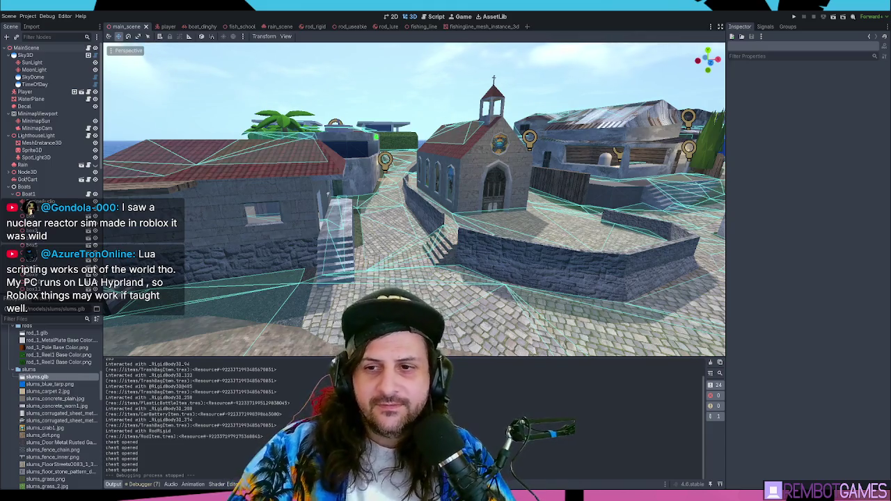
Save main_scene and start a new empty scene tab.
key("ctrl+s")
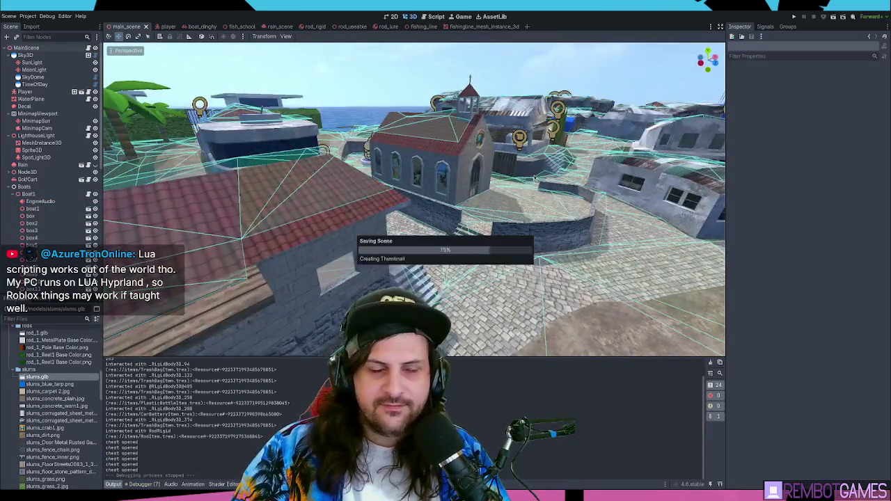
left_click(527, 27)
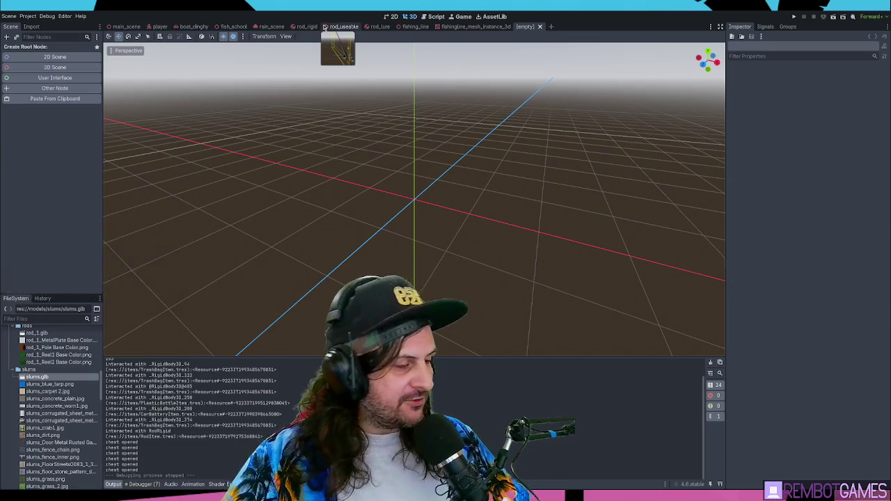
Create a 3D Scene root node and rename it ChickenScene.
left_click(79, 68)
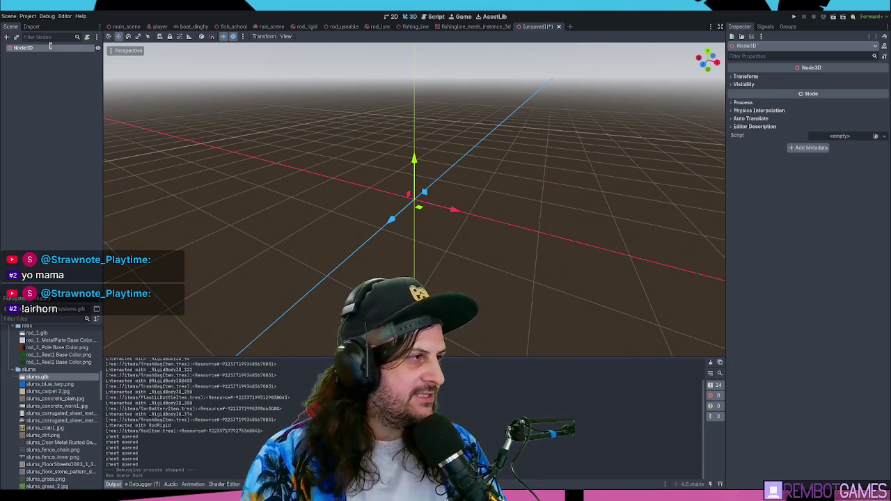
type("ChickenScene")
key("Return")
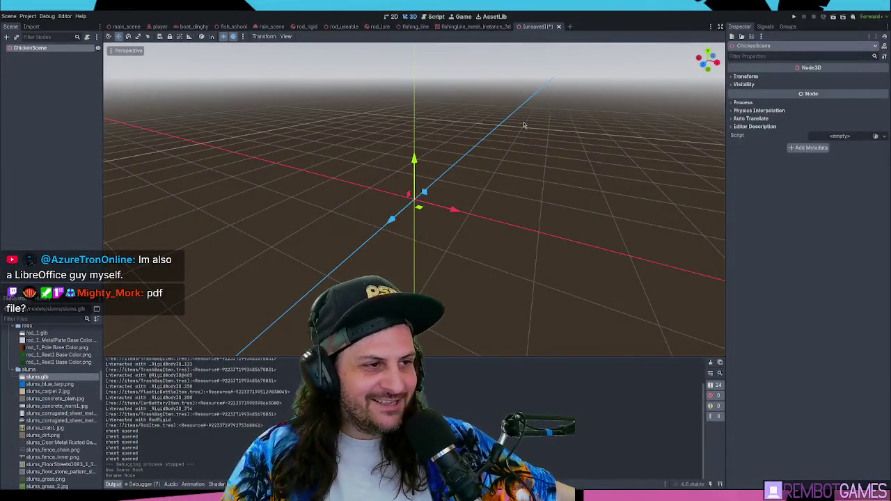
left_click(126, 27)
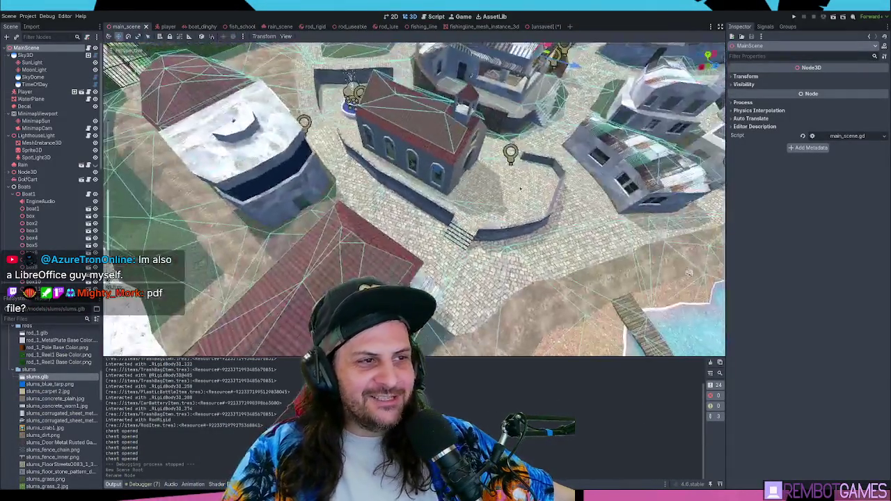
scroll(521, 188, "down", 10)
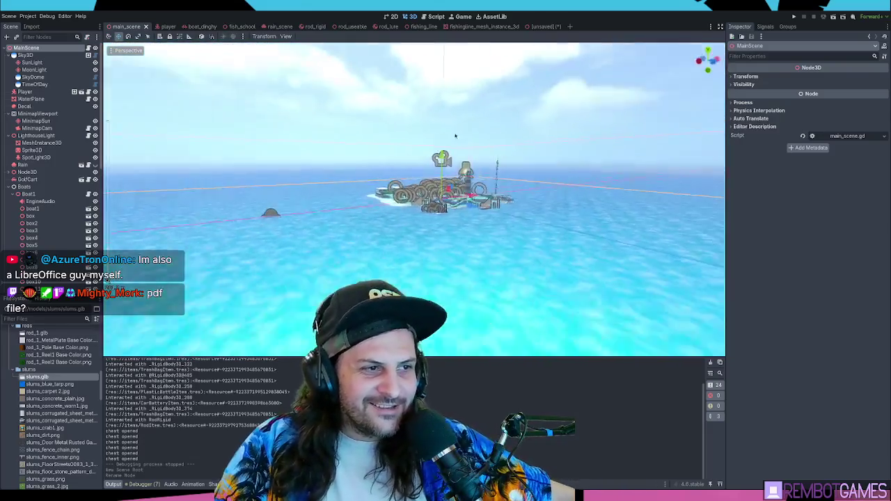
left_click_drag(455, 135, 362, 239)
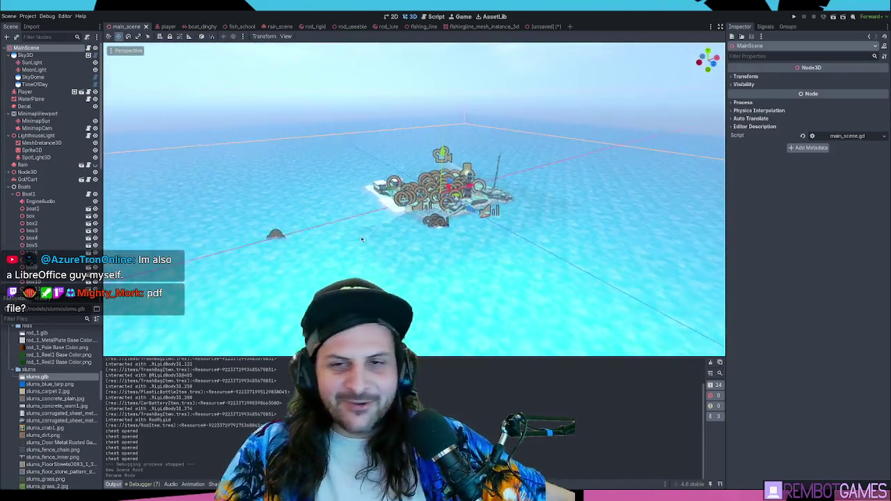
scroll(361, 240, "up", 5)
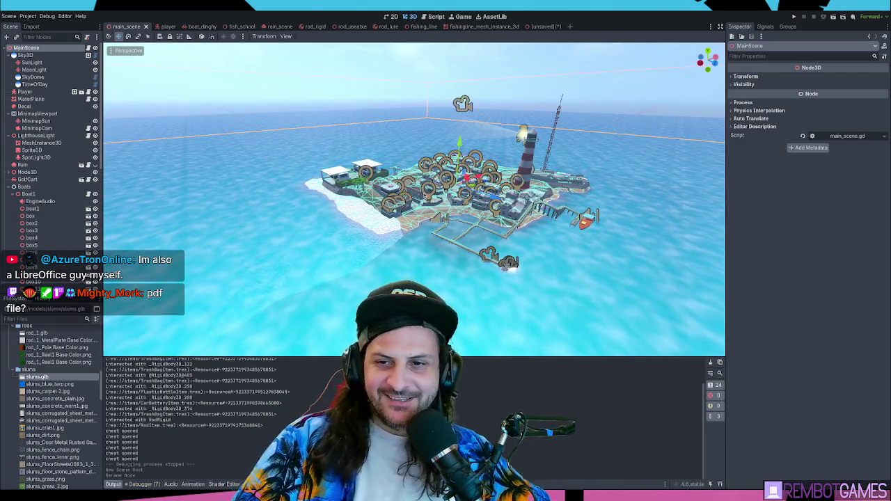
left_click_drag(362, 240, 366, 243)
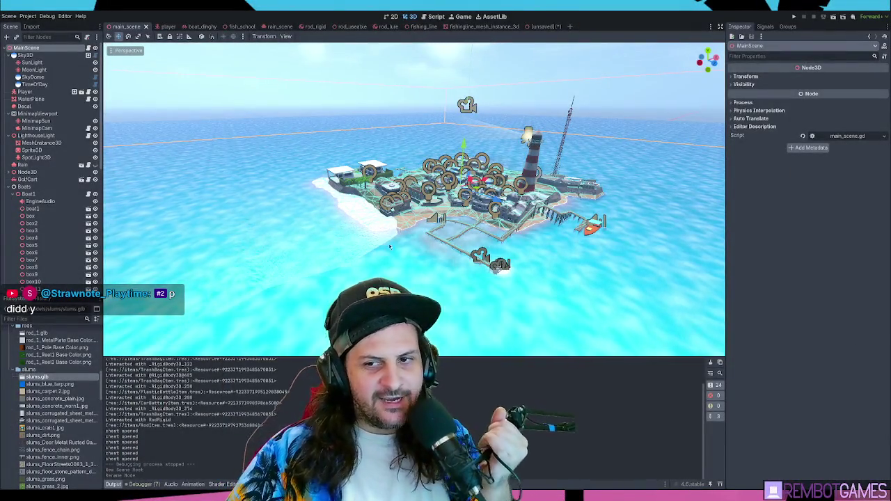
scroll(441, 207, "up", 2)
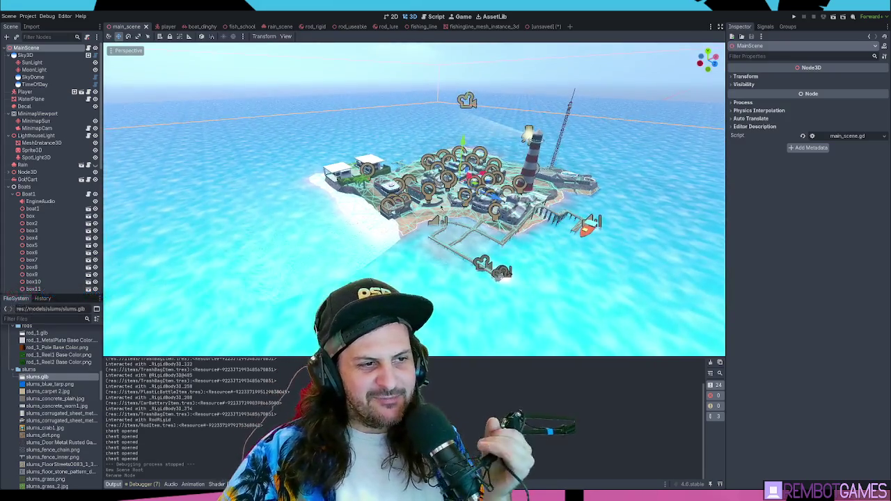
scroll(439, 206, "up", 5)
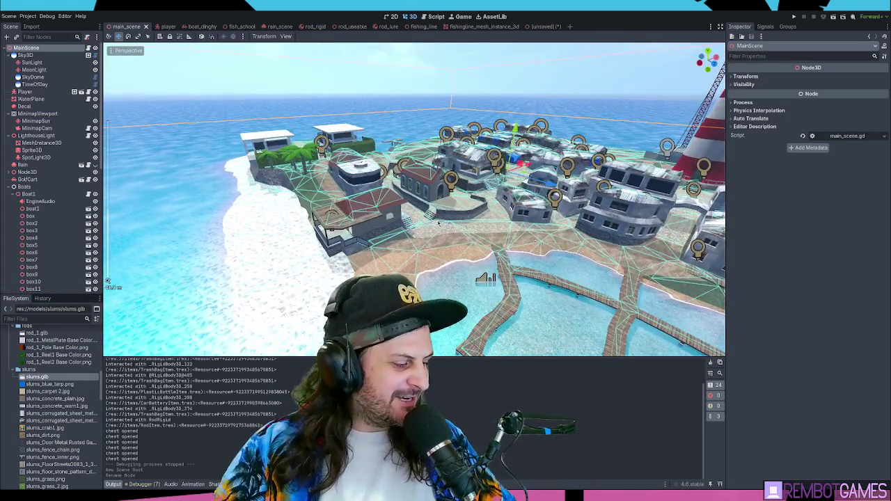
scroll(450, 223, "down", 3)
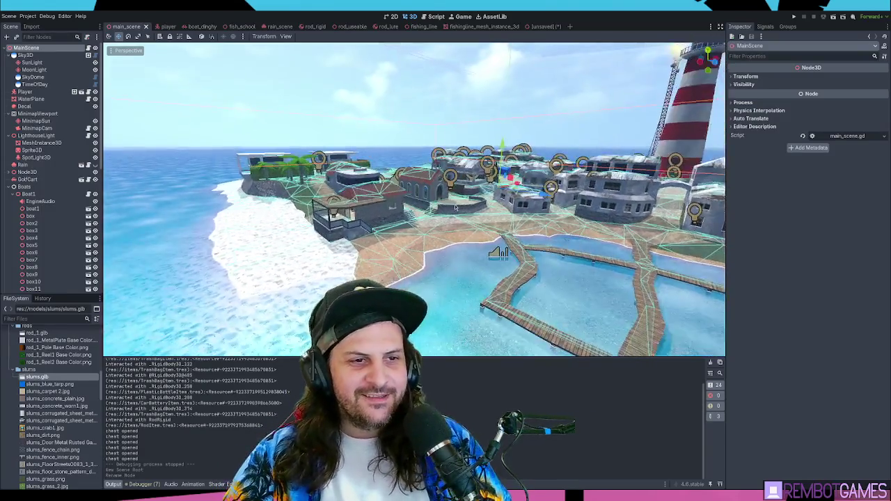
mouse_move(450, 224)
left_mouse_down()
mouse_move(485, 225)
mouse_move(470, 247)
left_mouse_up()
scroll(486, 224, "up", 3)
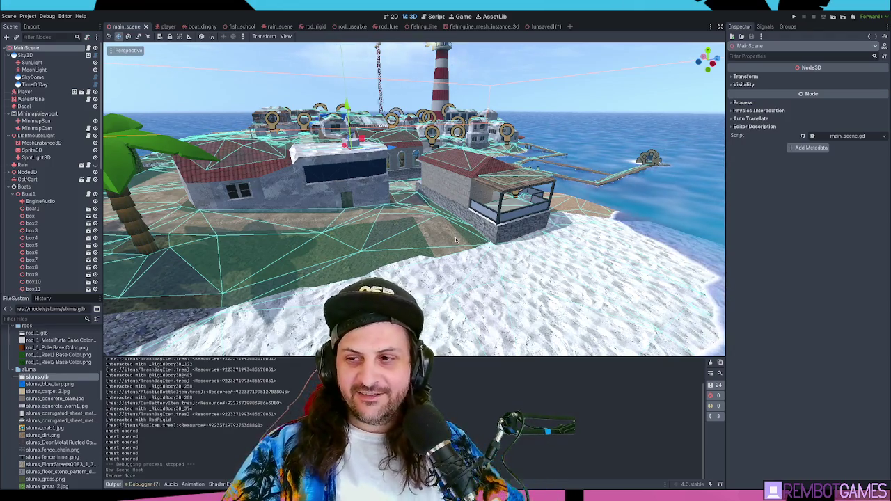
scroll(399, 234, "up", 5)
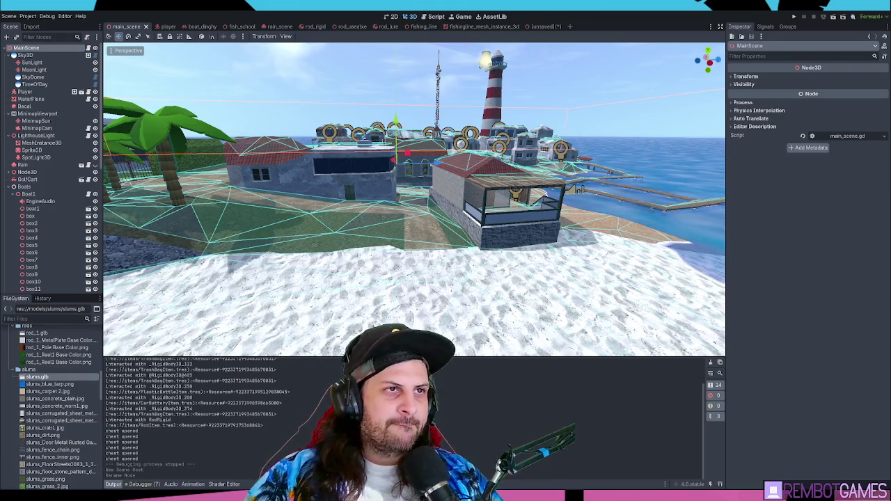
left_click(544, 26)
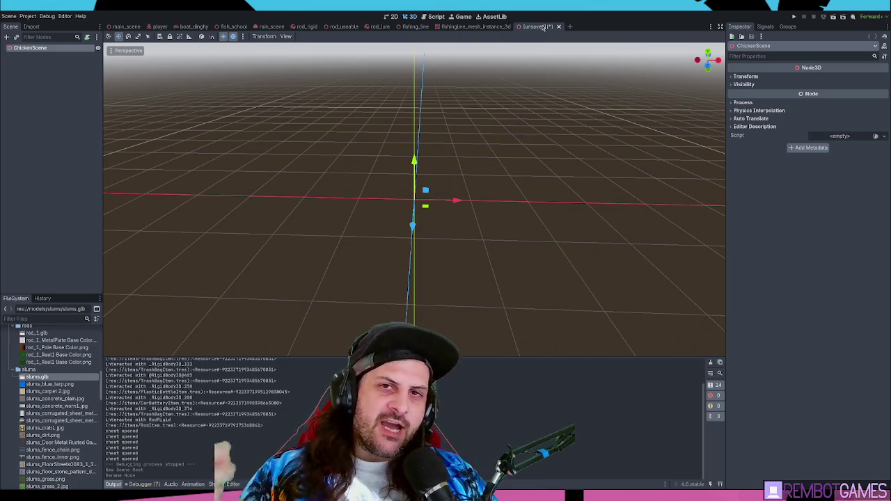
Collapse the rods, boats and slums folders in the FileSystem dock.
left_click(40, 144)
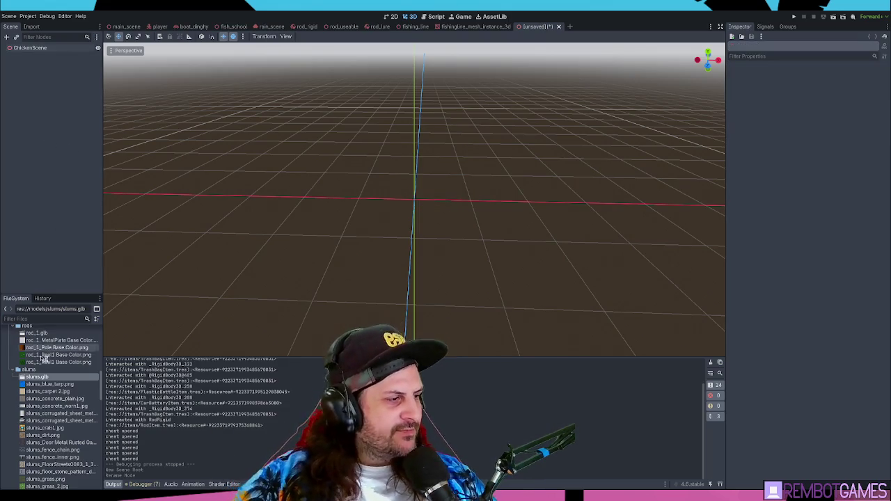
scroll(40, 390, "up", 3)
left_click(18, 407)
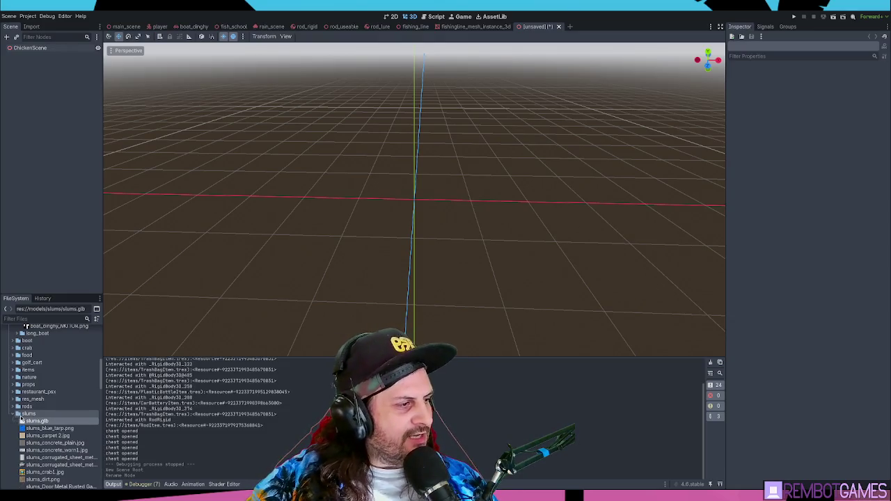
scroll(28, 376, "up", 5)
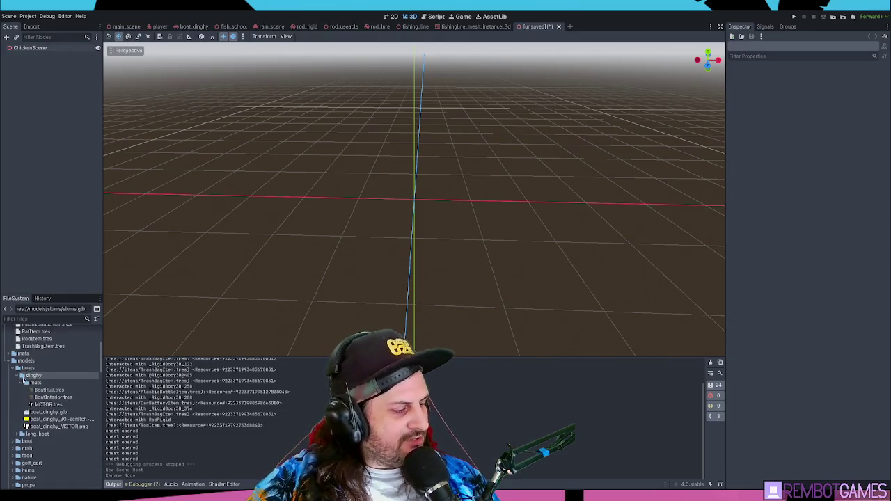
left_click(14, 367)
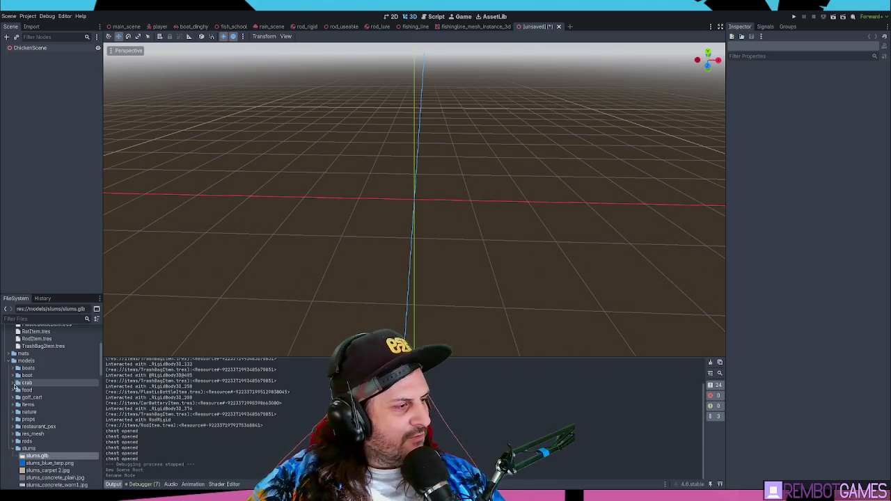
left_click(14, 449)
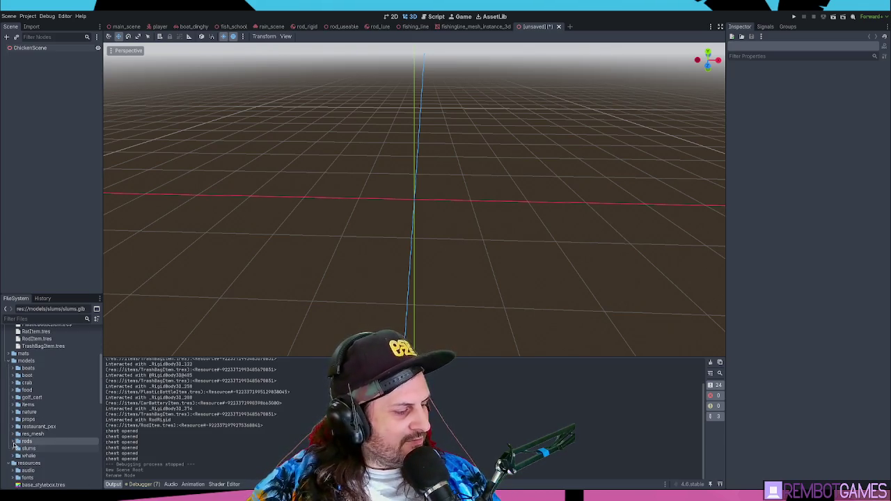
Expand models > animals and select the chicken folder.
left_click(23, 362)
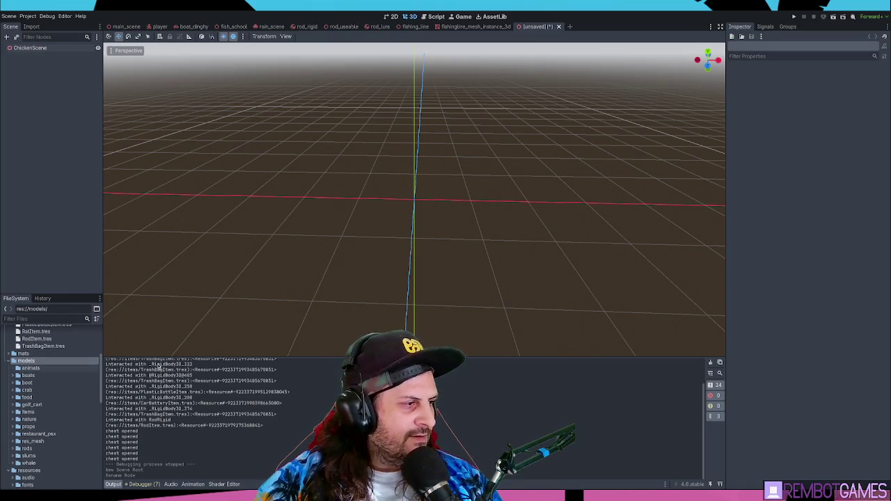
left_click(49, 368)
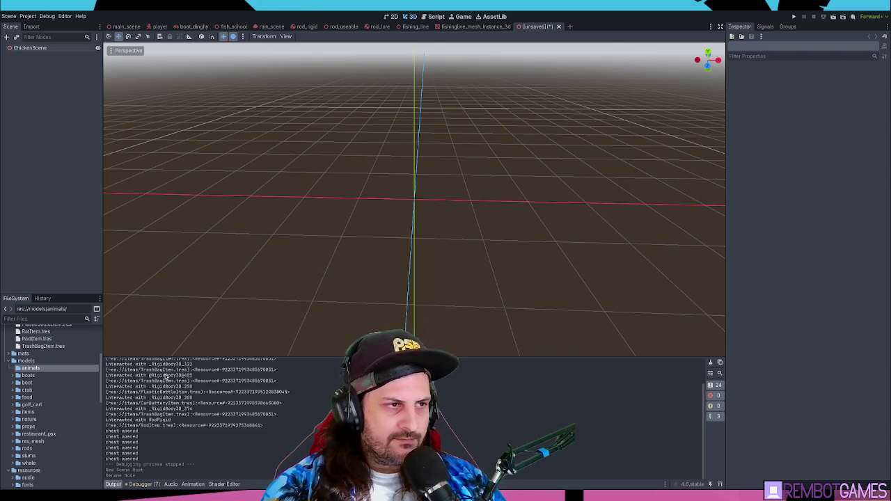
double_click(35, 370)
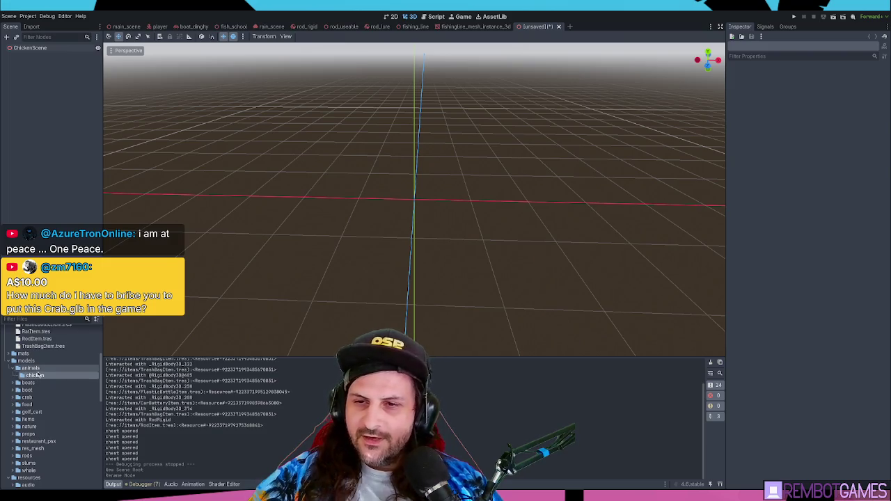
left_click(35, 375)
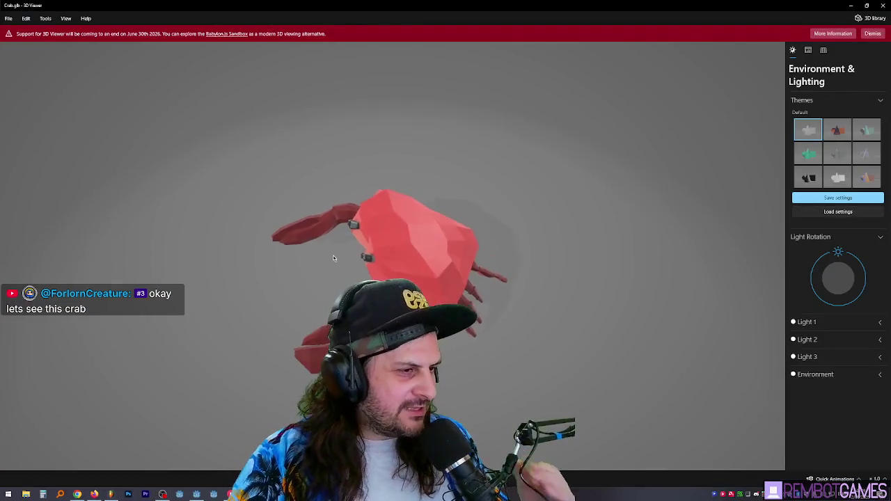
Dock the 3D Viewer beside Godot, orbit and zoom the crab, then return to Godot's game.
left_click_drag(426, 11, 598, 12)
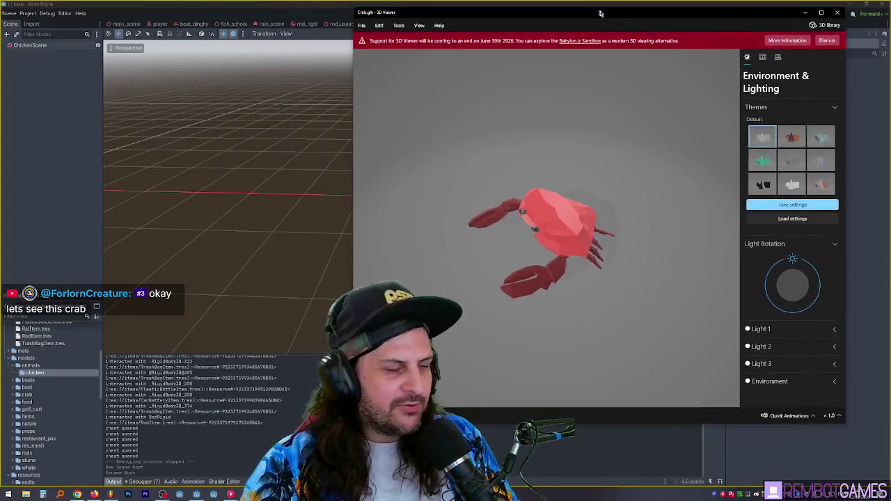
scroll(572, 302, "up", 3)
left_click_drag(572, 303, 597, 270)
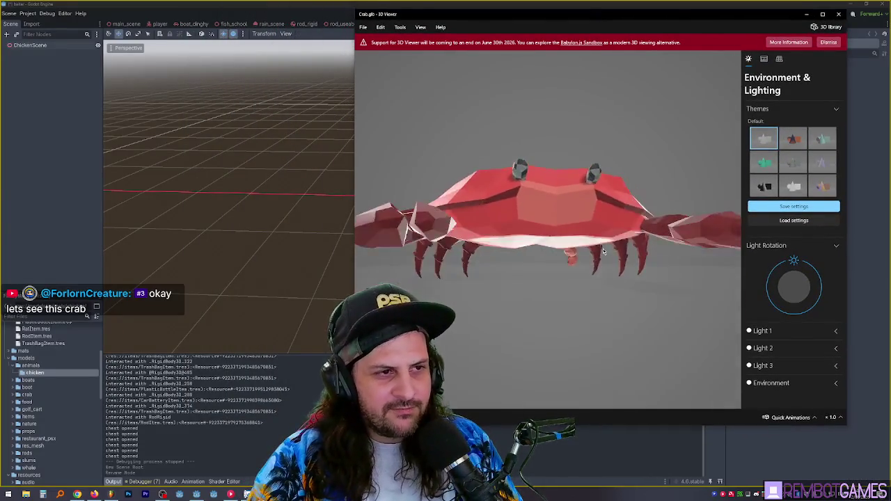
scroll(589, 204, "up", 5)
scroll(569, 174, "down", 5)
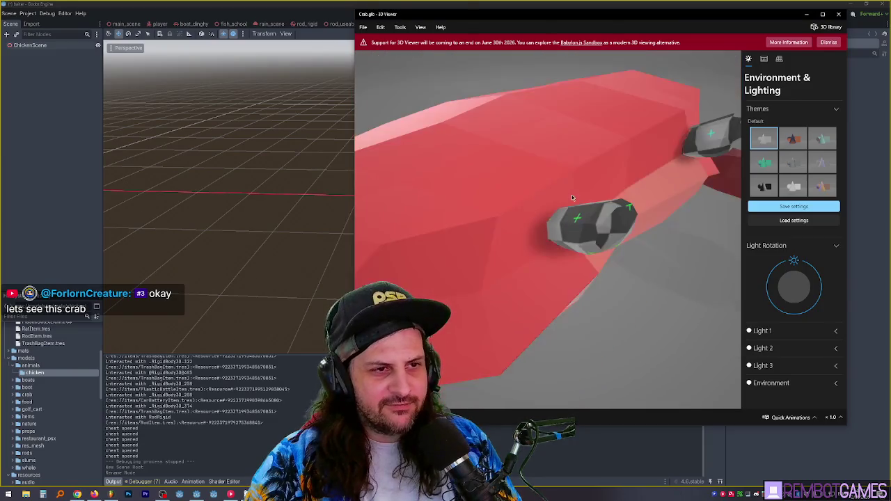
left_click_drag(548, 240, 554, 224)
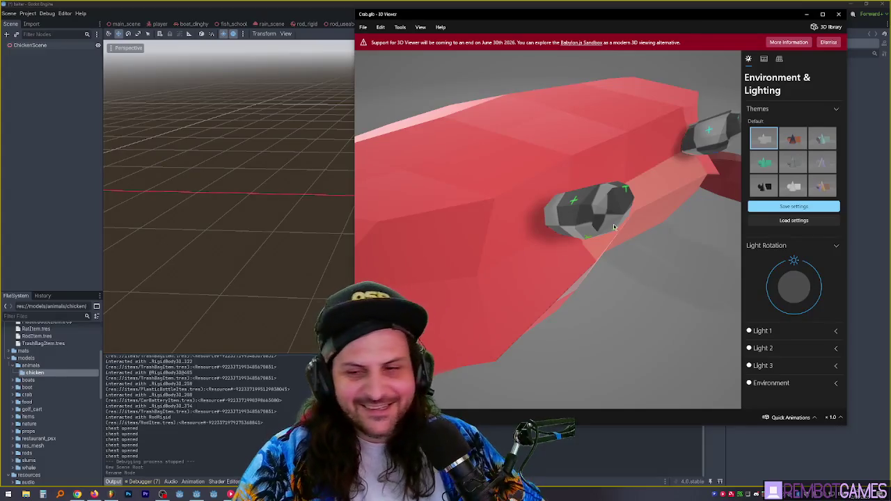
mouse_move(587, 220)
left_mouse_down()
mouse_move(594, 193)
mouse_move(603, 211)
mouse_move(635, 226)
left_mouse_up()
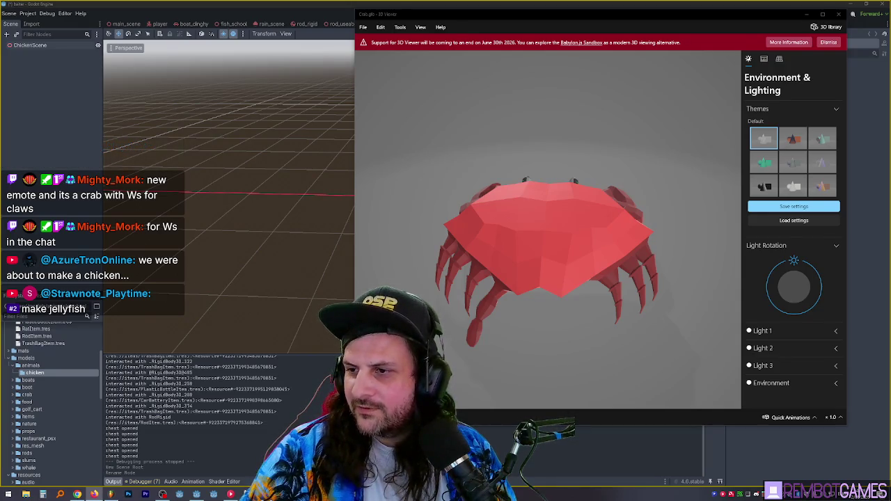
mouse_move(571, 239)
left_mouse_down()
mouse_move(562, 220)
mouse_move(622, 197)
left_mouse_up()
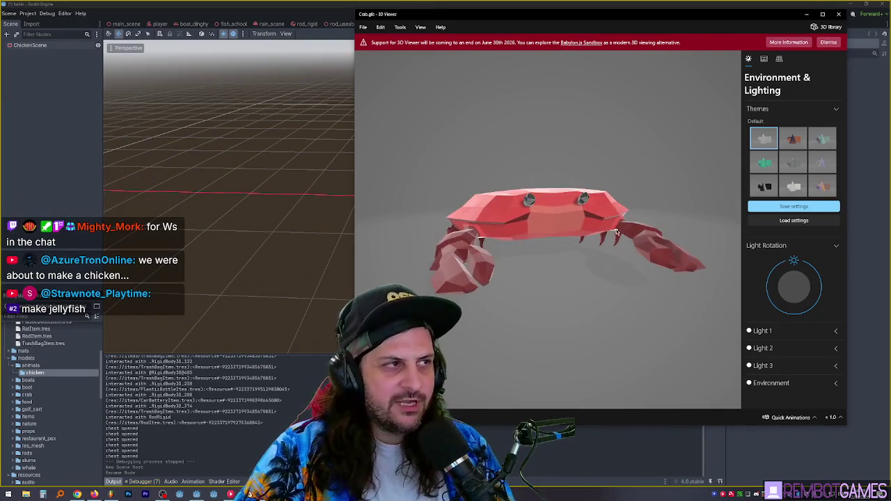
left_click(351, 4)
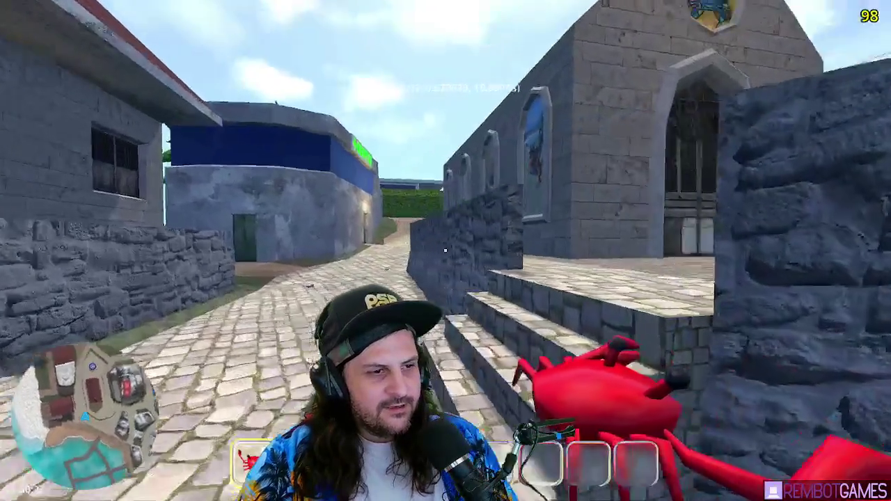
Look out over the sea, then walk the player toward the town's houses.
mouse_move(446, 251)
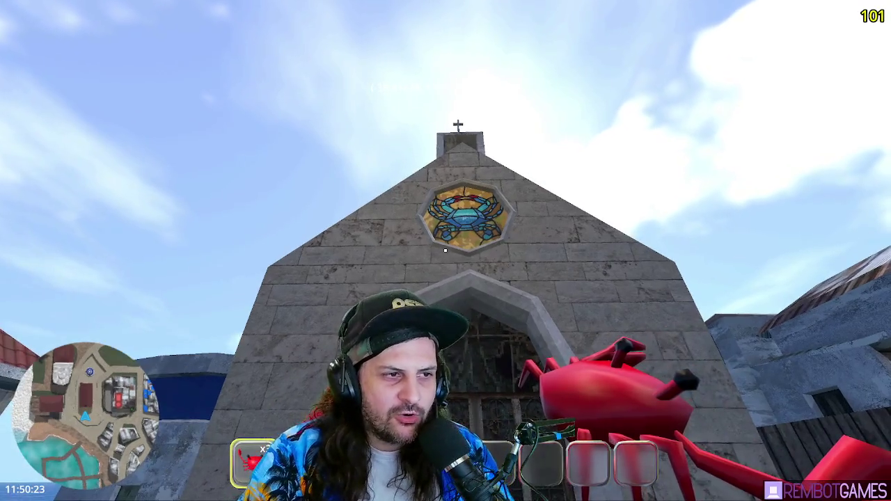
left_click(445, 250)
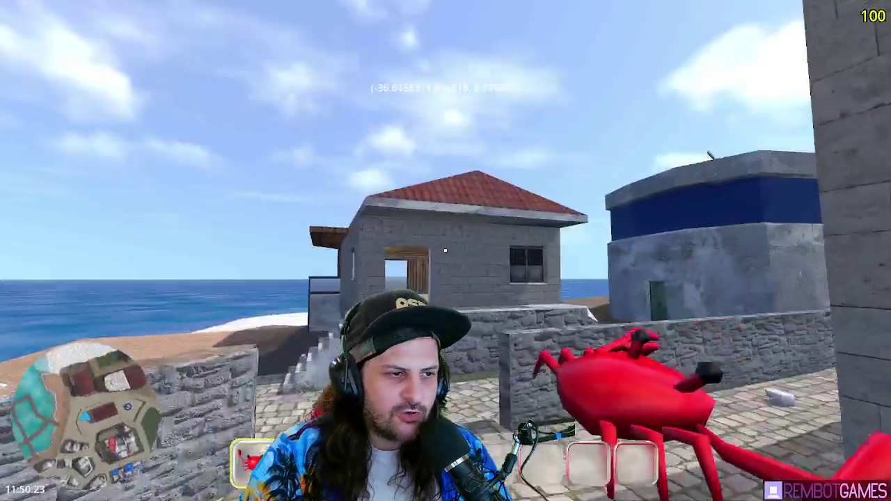
key("w")
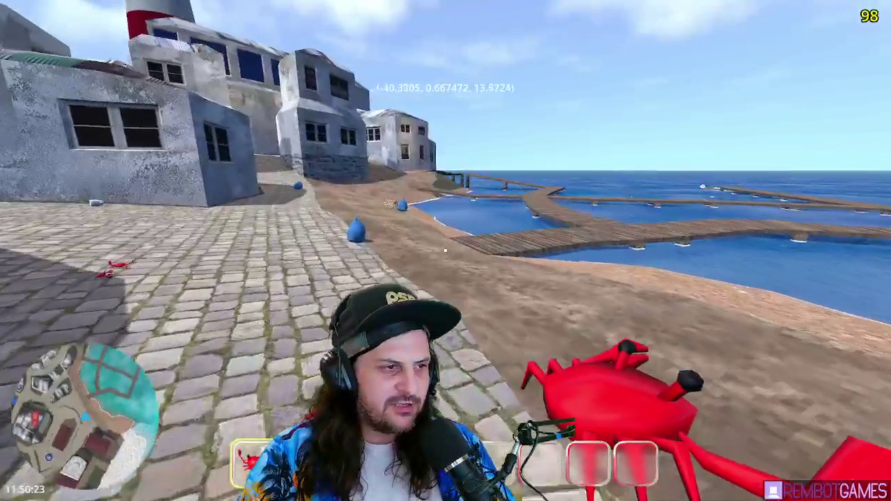
key("w")
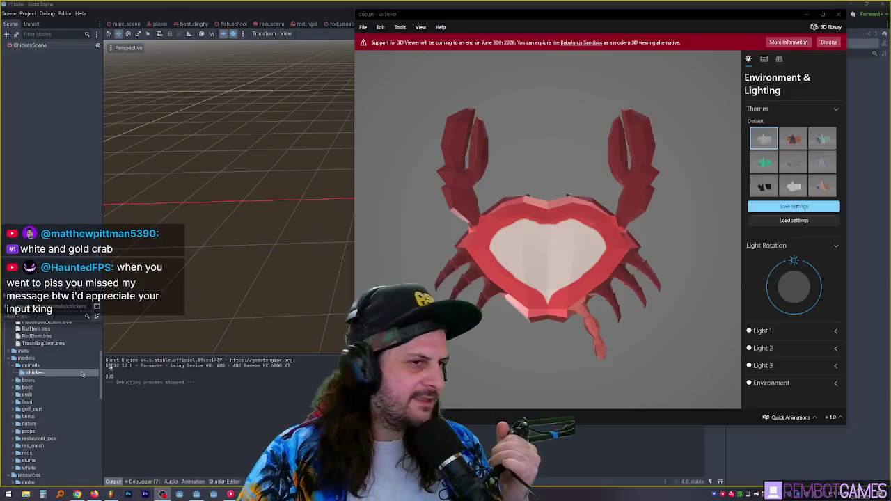
Rotate and zoom the Crab.glb model in the 3D Viewer.
mouse_move(529, 272)
left_mouse_down()
mouse_move(562, 259)
mouse_move(536, 257)
mouse_move(485, 305)
mouse_move(512, 317)
mouse_move(537, 251)
mouse_move(585, 302)
mouse_move(499, 282)
mouse_move(546, 279)
left_mouse_up()
scroll(491, 323, "up", 3)
scroll(490, 323, "down", 3)
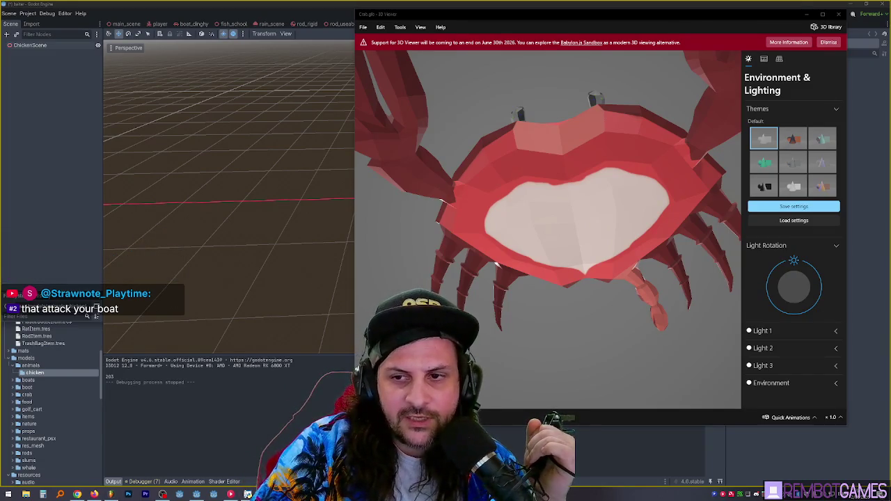
Rotate the crab to another angle, then close the 3D Viewer.
left_click_drag(405, 244, 449, 236)
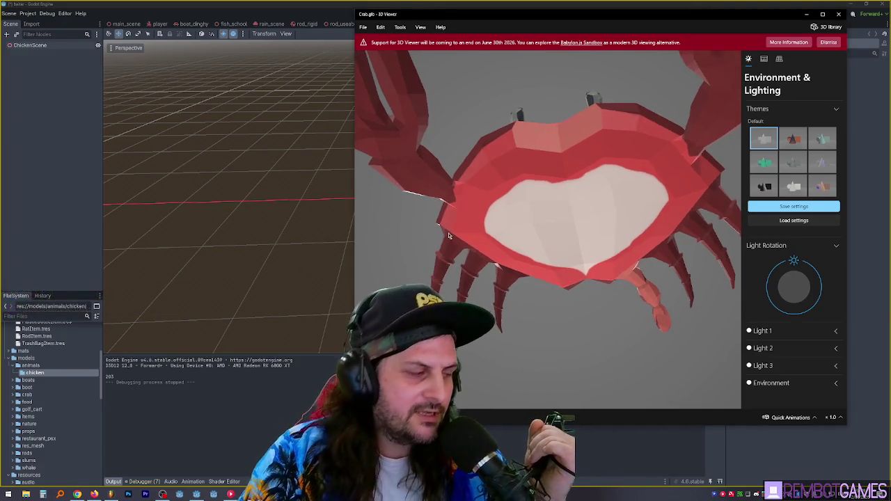
left_click(249, 494)
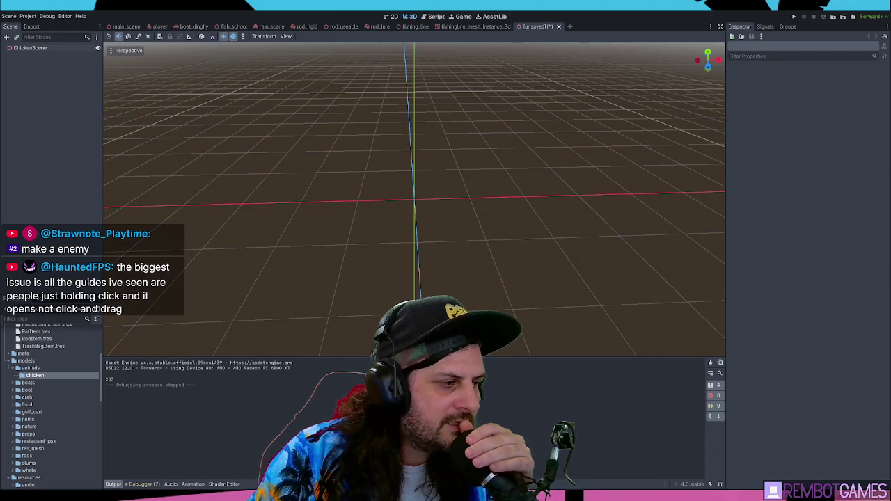
Switch from Godot to Chrome's YouTube Amnesia-inspired physics doors tutorial.
key("alt+Tab")
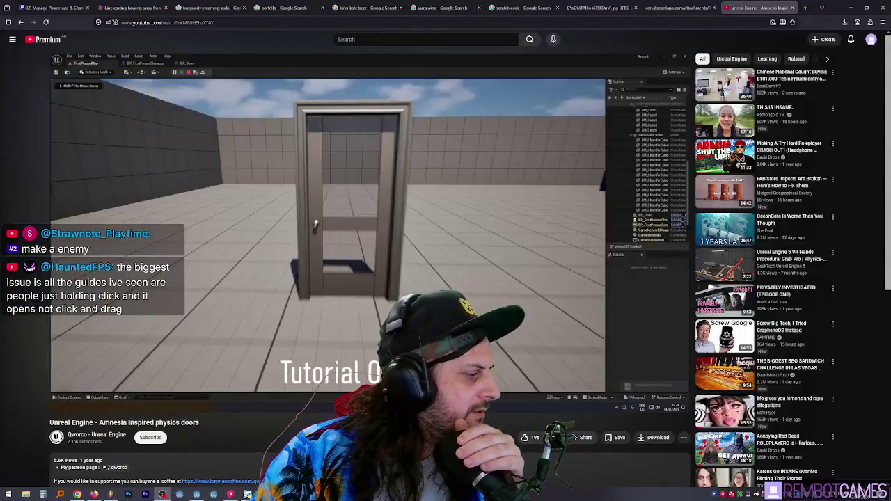
Play the door tutorial, pause it as the door opens, and bring Steam's library forward.
left_click(308, 280)
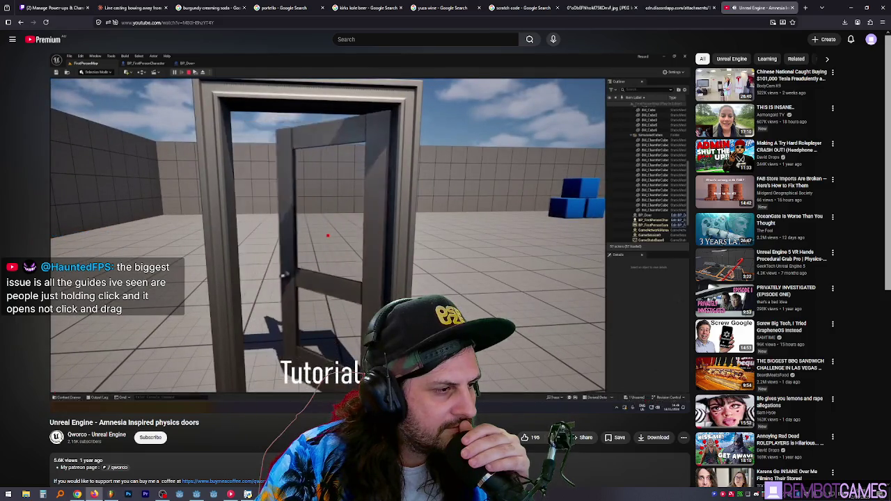
left_click(387, 211)
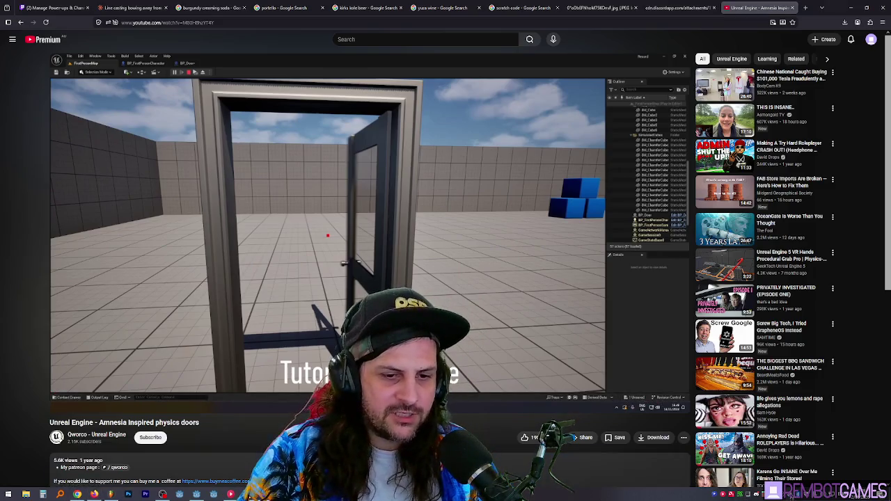
left_click(94, 495)
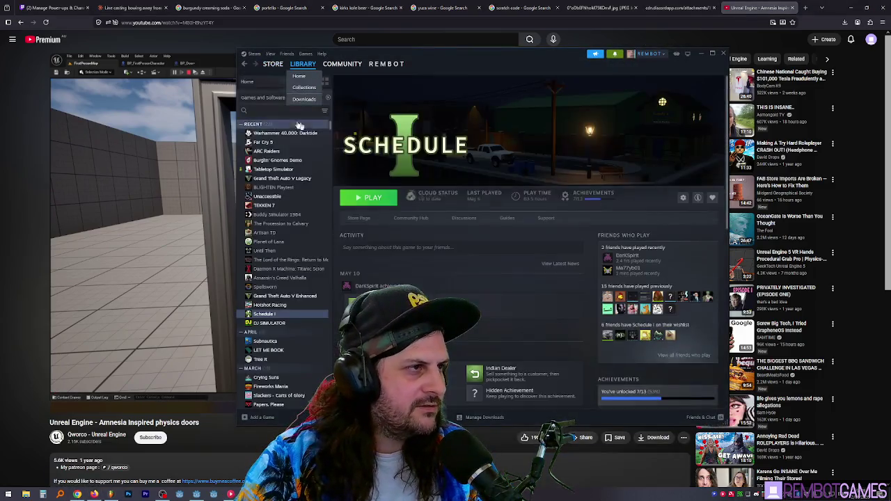
left_click(275, 110)
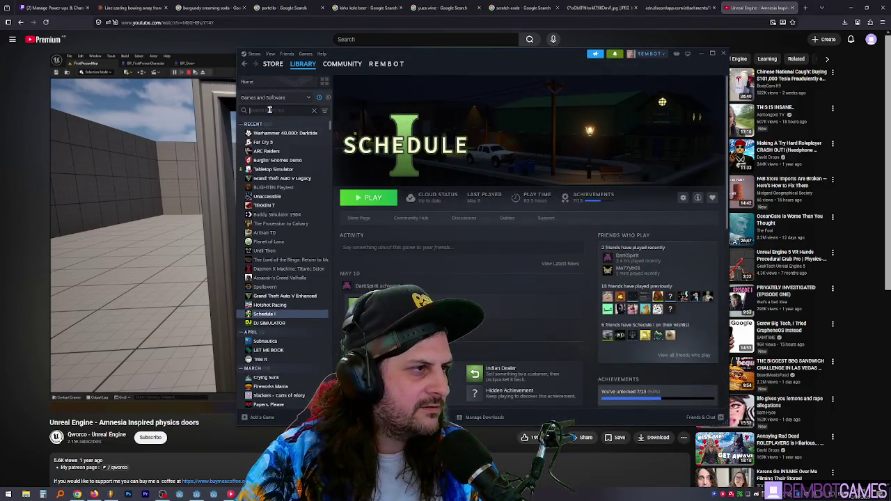
Browse Amnesia: The Bunker and Rebirth in Steam, close it, and enter 'amnesia door' on YouTube.
type("amnesia")
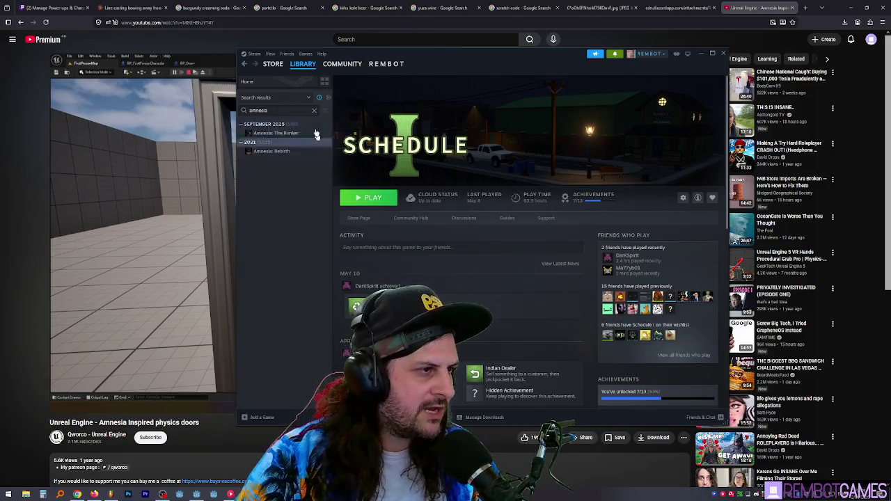
left_click(287, 133)
left_click(292, 151)
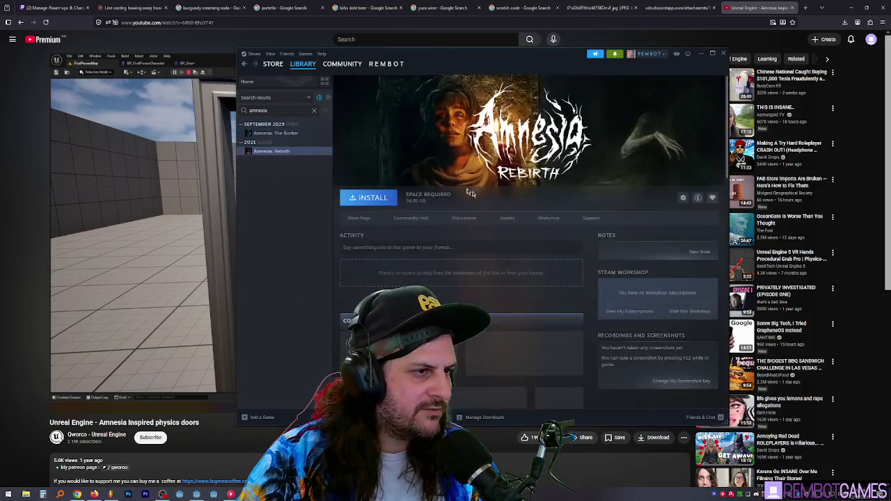
left_click(279, 133)
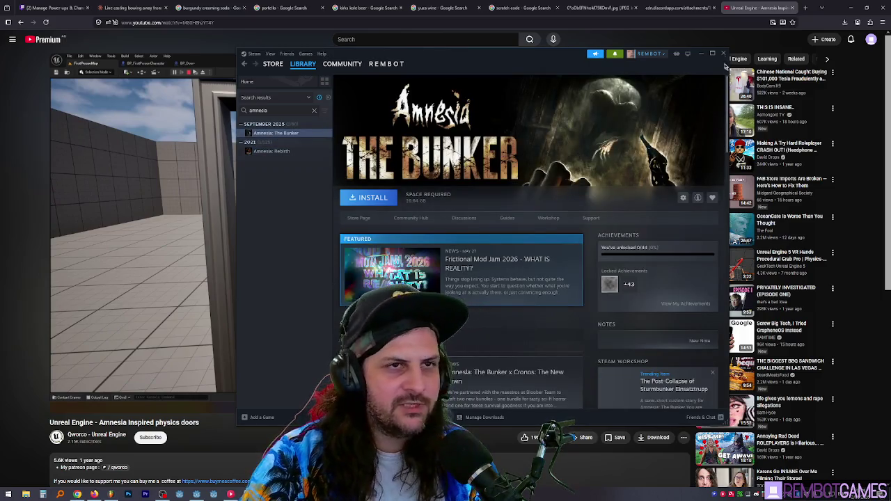
left_click(723, 53)
left_click(374, 39)
type("am")
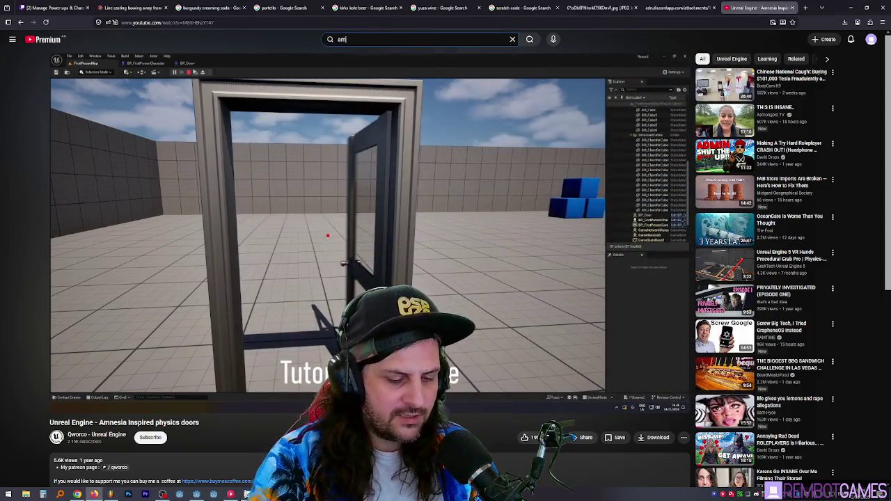
type("nesia door")
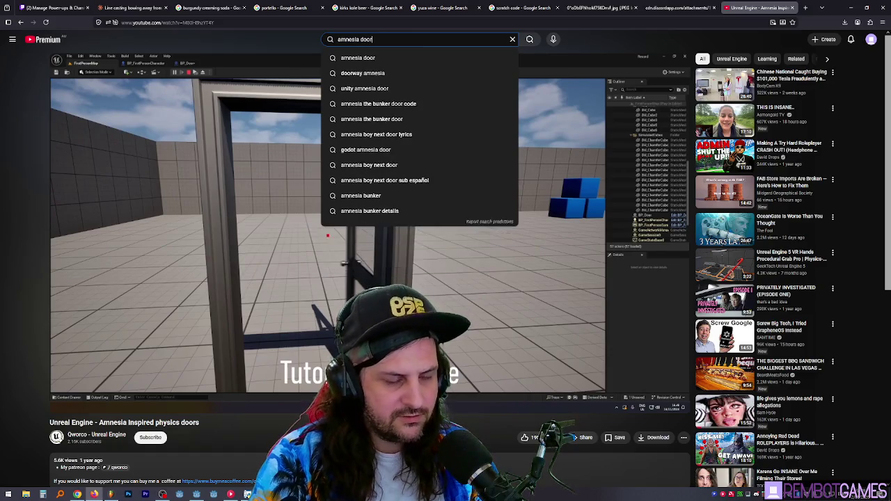
Run the 'amnesia door' YouTube search and scroll through the results.
key("Return")
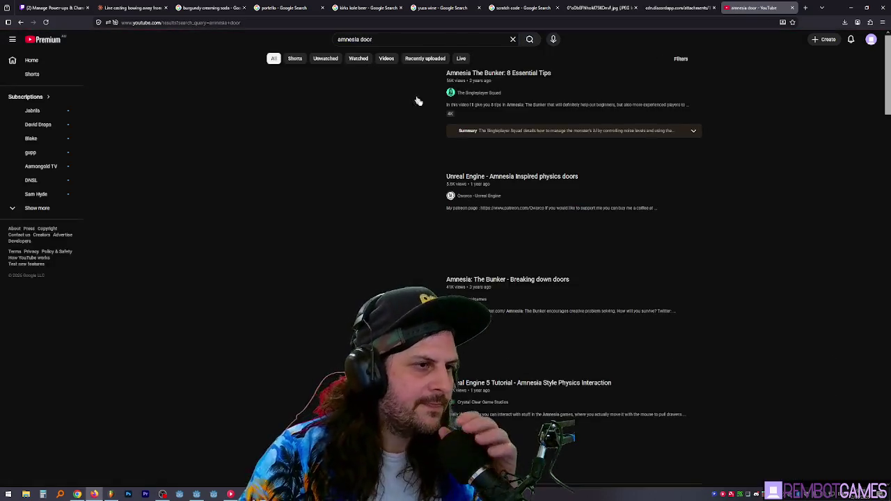
mouse_move(355, 123)
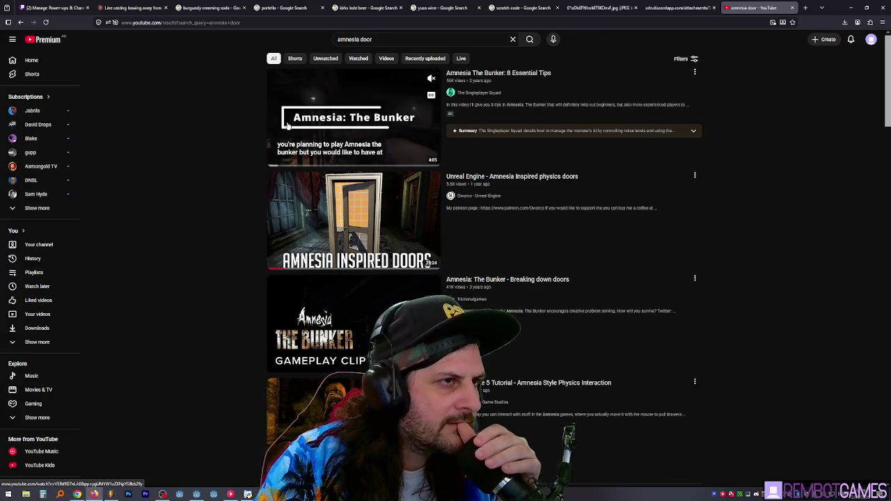
scroll(229, 195, "down", 2)
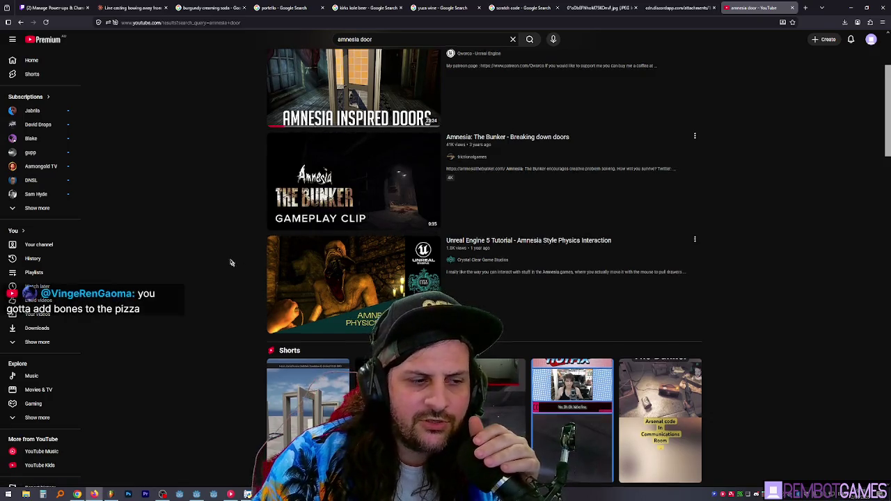
scroll(226, 230, "down", 1)
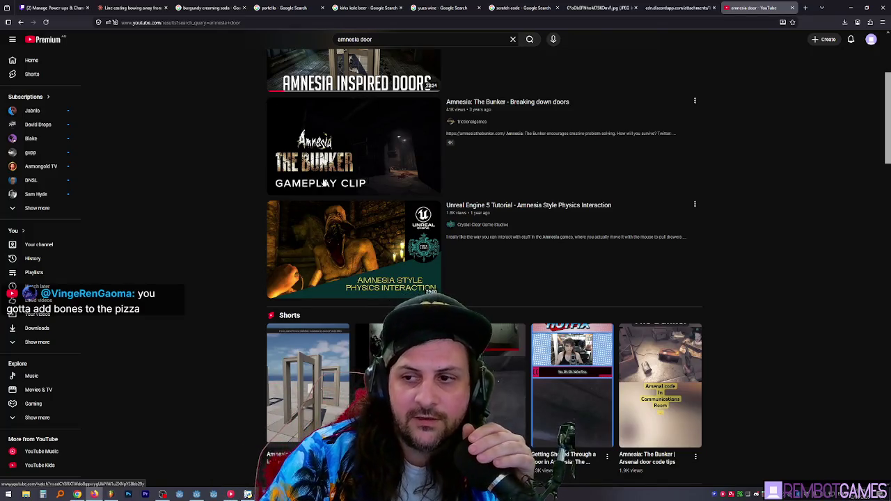
mouse_move(273, 185)
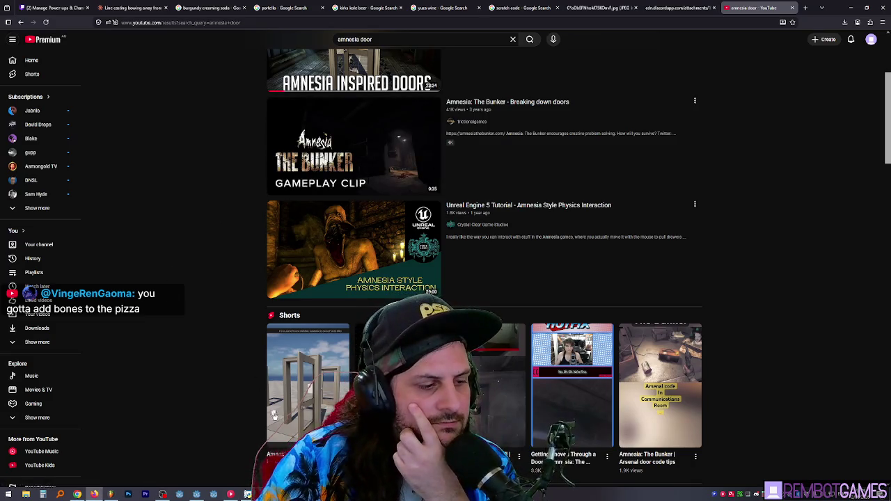
Search Everything for 'crab' and open Crab.glb in 3D Viewer.
left_click(60, 495)
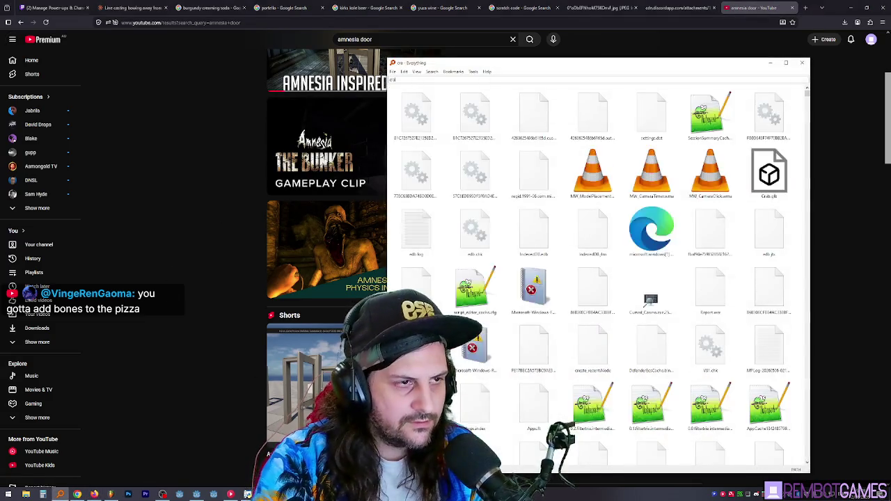
type("crab")
key("Down")
key("Return")
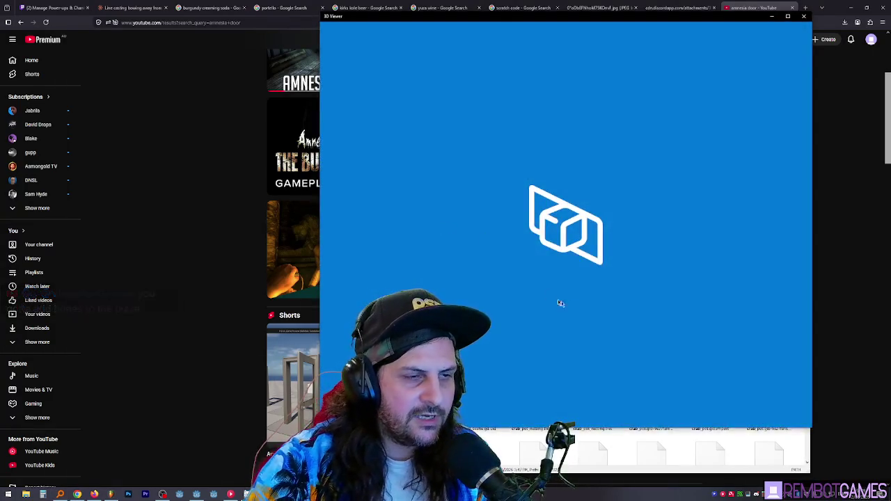
Zoom and orbit the crab to see its lower side, then close 3D Viewer and return to Godot.
scroll(516, 218, "up", 5)
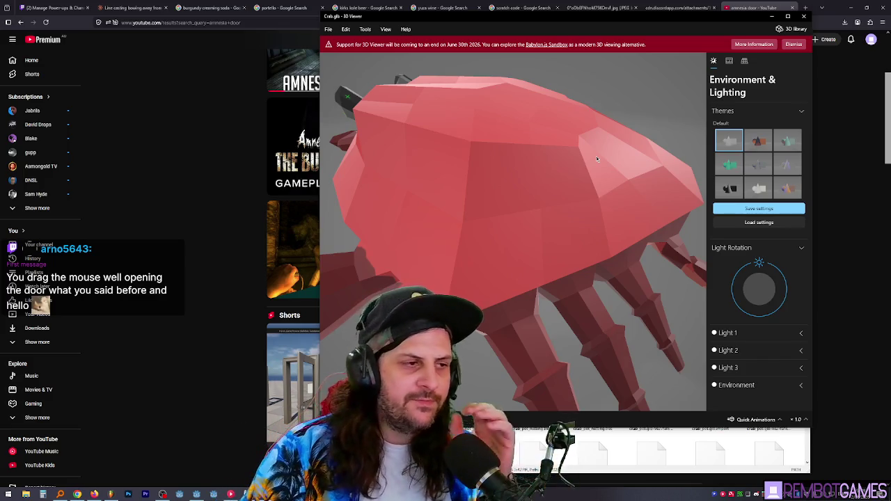
mouse_move(597, 159)
left_mouse_down()
mouse_move(505, 215)
mouse_move(537, 218)
mouse_move(470, 219)
mouse_move(513, 218)
mouse_move(499, 229)
mouse_move(483, 221)
left_mouse_up()
mouse_move(606, 142)
left_mouse_down()
mouse_move(569, 140)
mouse_move(486, 177)
mouse_move(592, 152)
mouse_move(546, 124)
mouse_move(500, 181)
mouse_move(544, 185)
mouse_move(555, 215)
mouse_move(530, 182)
mouse_move(547, 193)
mouse_move(560, 230)
left_mouse_up()
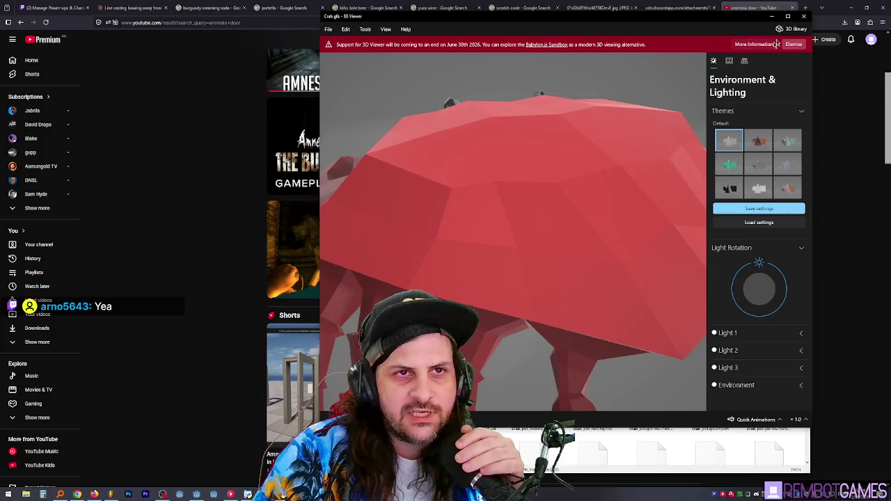
left_click(804, 16)
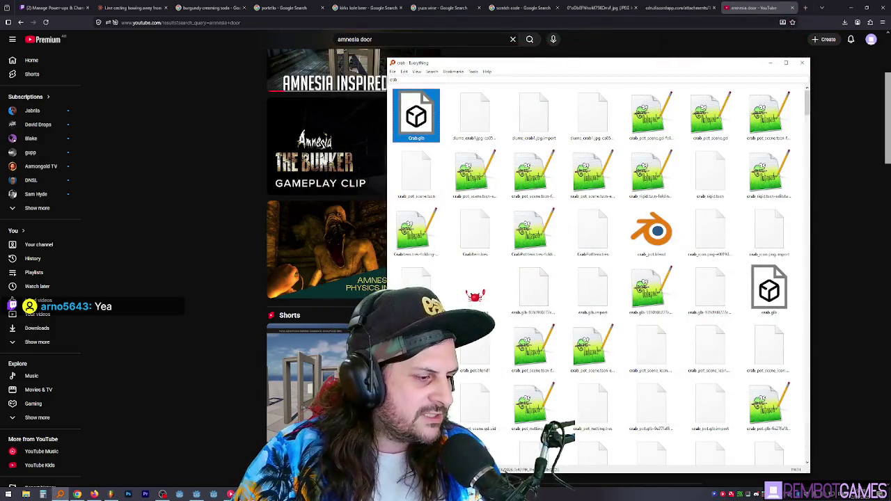
left_click(196, 495)
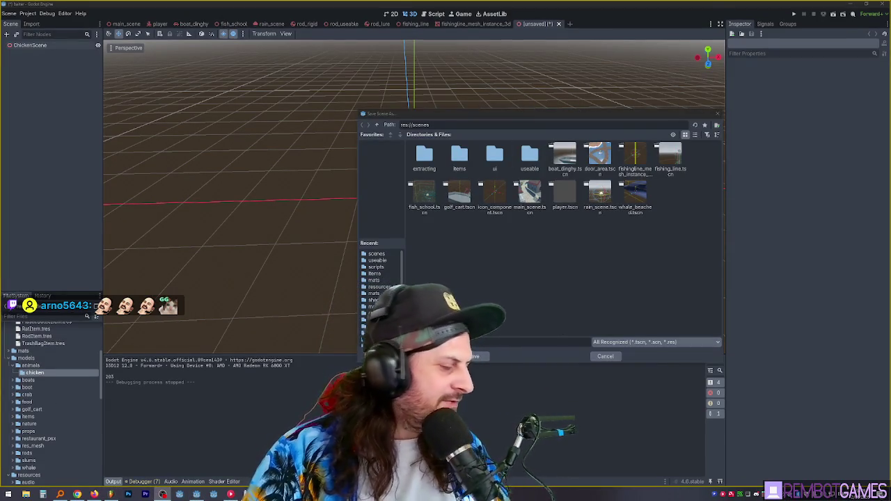
Bring the Save Scene As dialog on res://scenes back into focus.
left_click(480, 259)
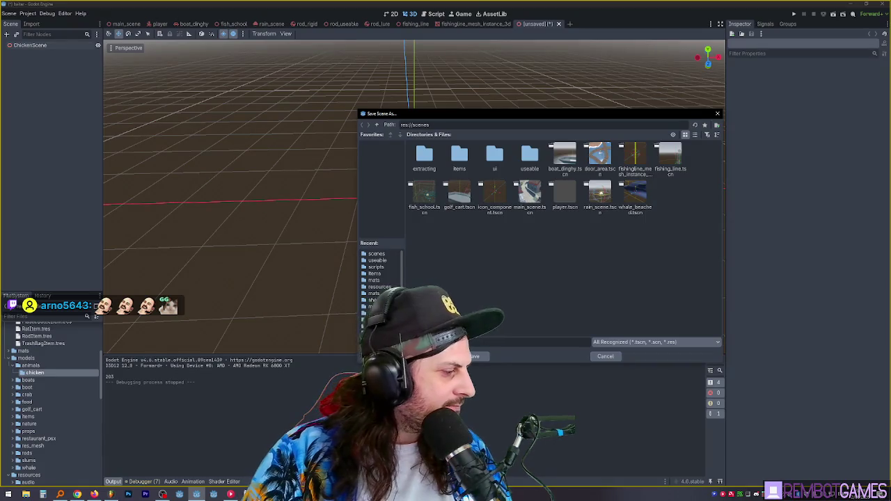
Save the scene as chicken_scene in res://scenes, glance at the Paint buoyancy diagram, then return to Godot.
left_click(466, 354)
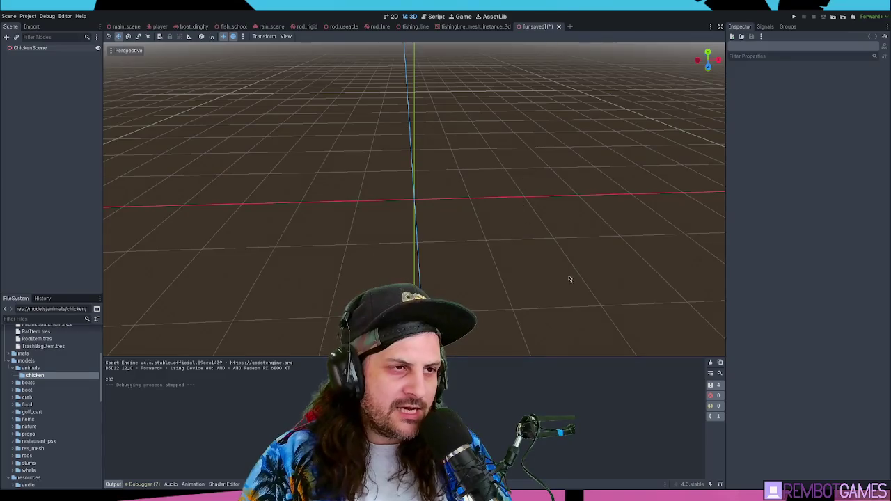
mouse_move(433, 200)
left_mouse_down()
mouse_move(446, 205)
mouse_move(476, 191)
mouse_move(488, 231)
left_mouse_up()
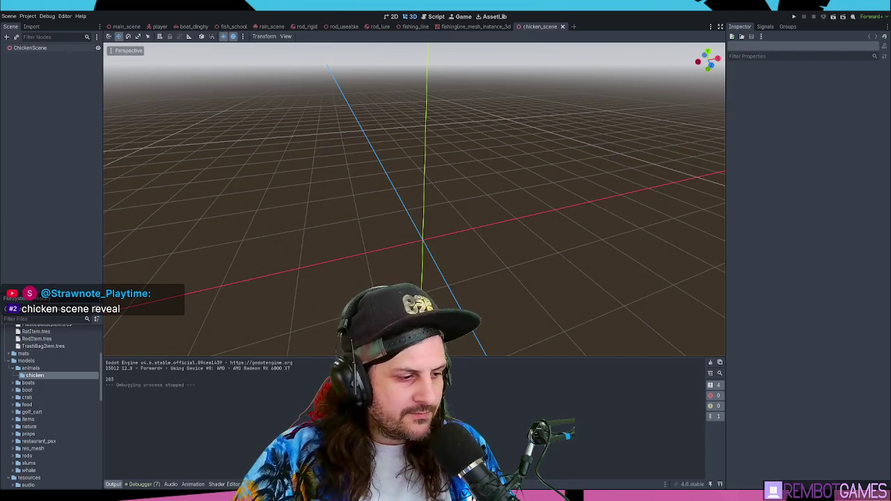
key("alt+Tab")
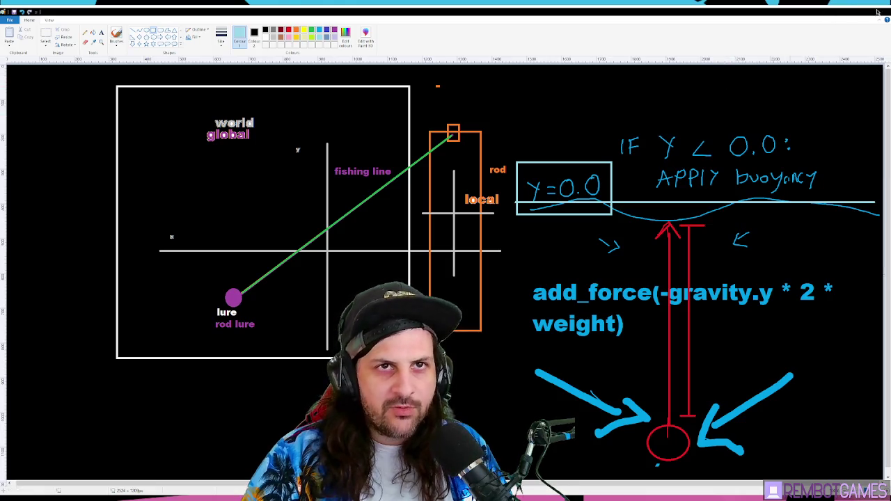
left_click(855, 11)
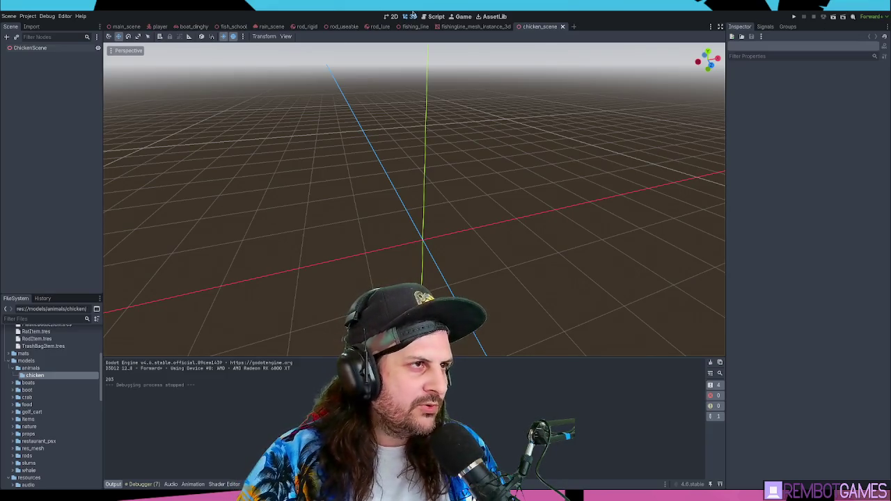
left_click(430, 16)
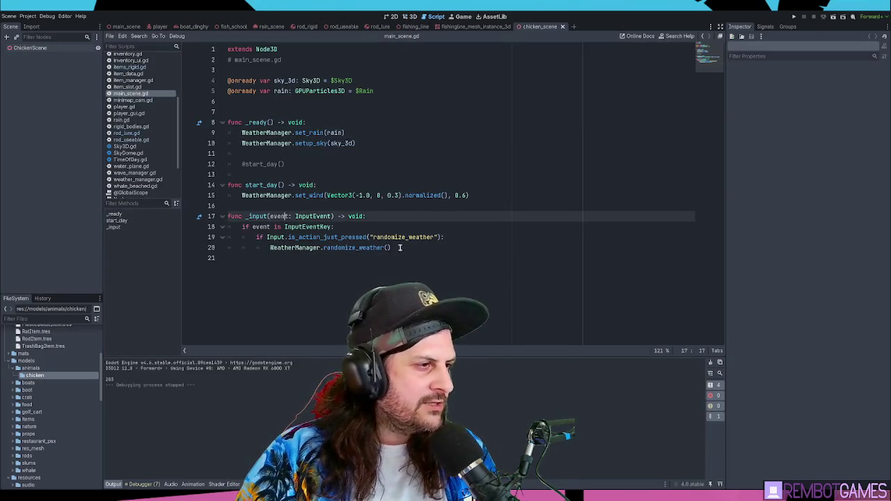
Add an empty line 22 at the end of main_scene.gd, below the _input function.
mouse_move(394, 248)
left_mouse_down()
mouse_move(230, 218)
mouse_move(223, 196)
mouse_move(188, 206)
left_mouse_up()
left_click(269, 160)
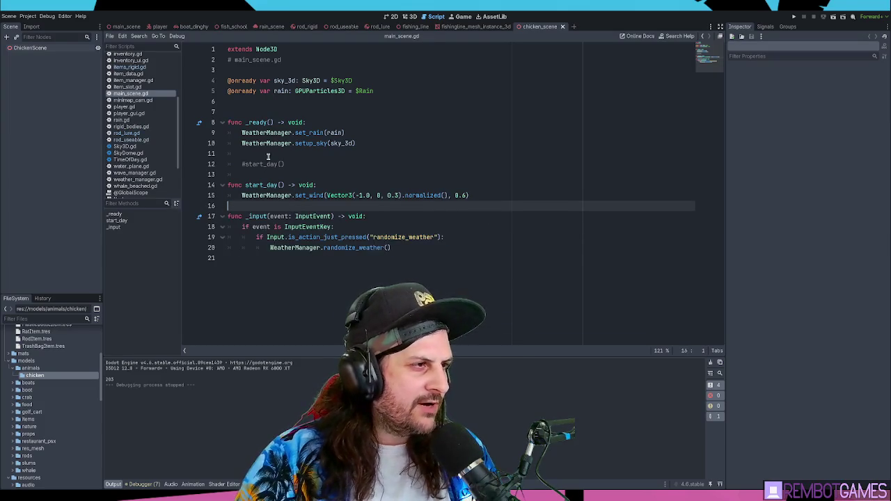
mouse_move(268, 160)
left_mouse_down()
mouse_move(244, 125)
mouse_move(279, 175)
left_mouse_up()
left_click(288, 206)
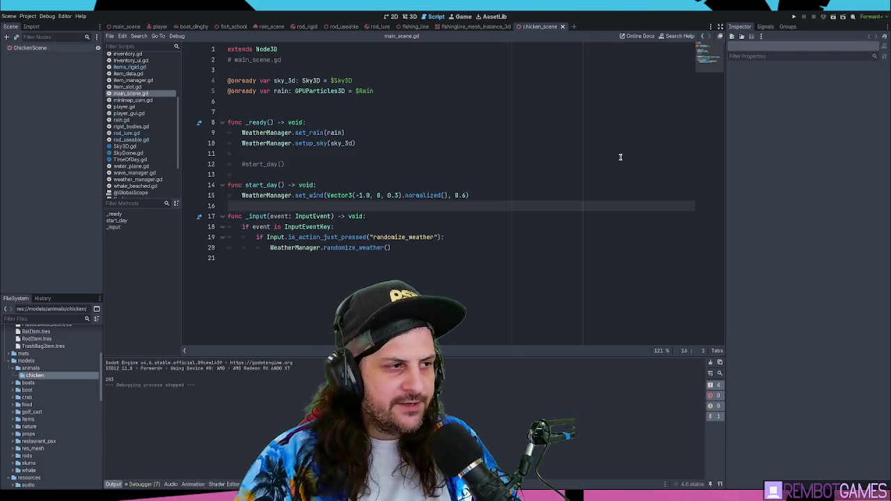
left_click(306, 269)
key("Return")
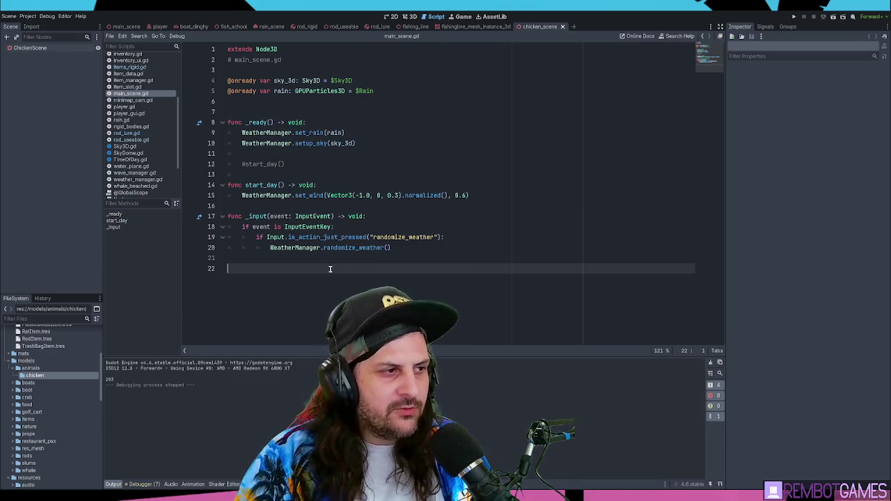
double_click(280, 216)
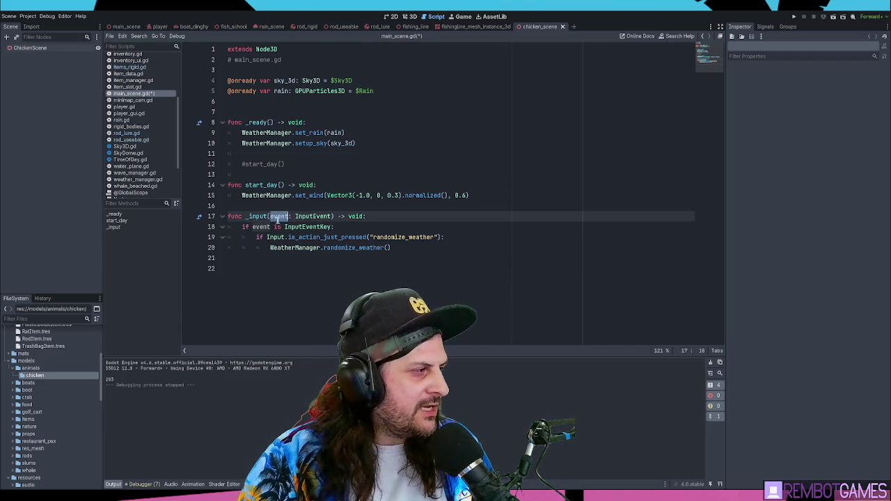
scroll(279, 219, "up", 5, "ctrl")
left_click(320, 337)
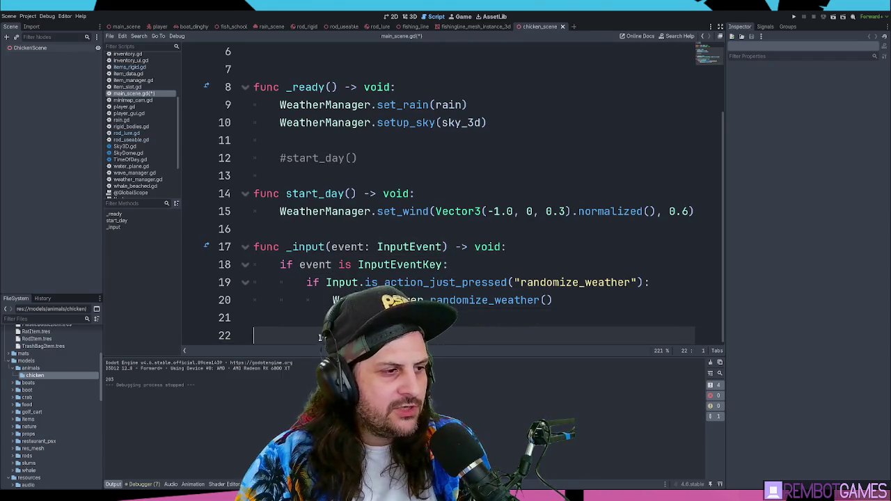
scroll(321, 338, "down", 2)
double_click(363, 153)
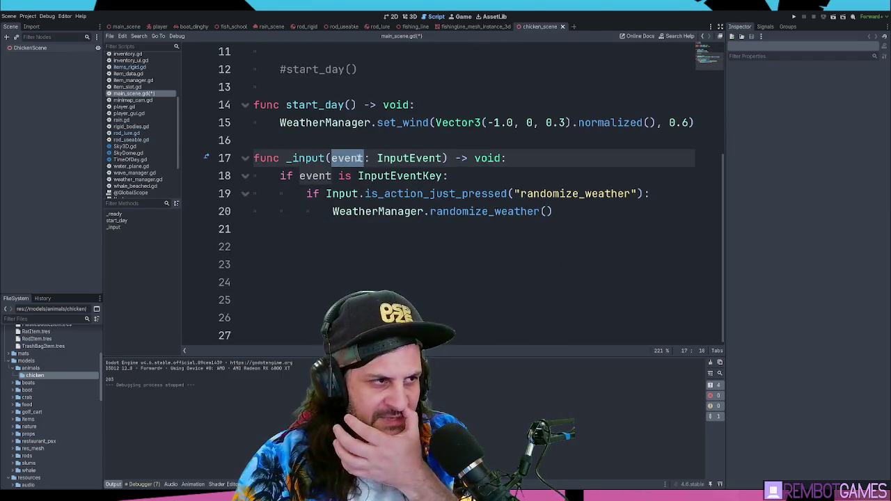
left_click(370, 226)
key("Down")
key("Down")
key("Down")
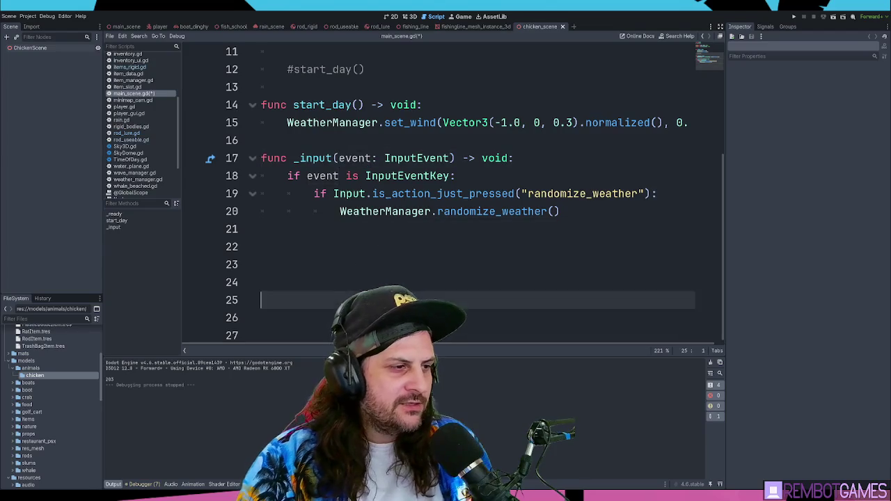
left_click(328, 195)
left_click(339, 179)
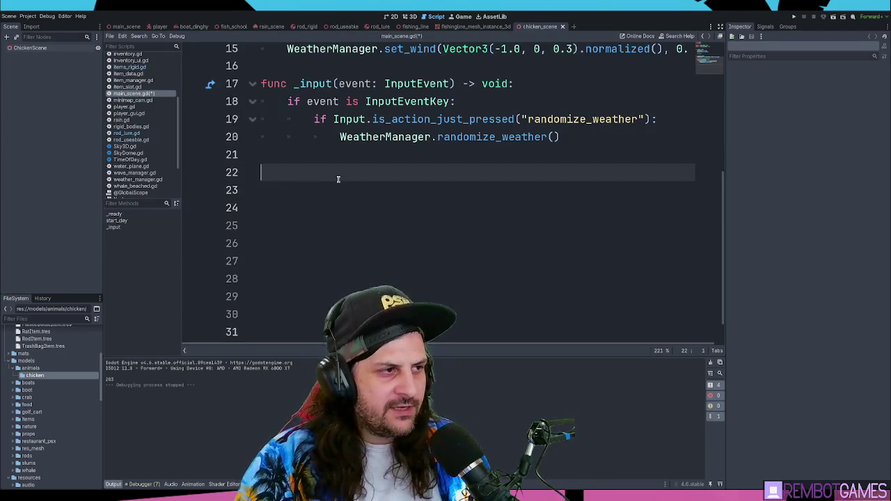
Write event.relative.y on line 22 of main_scene.gd.
type("event")
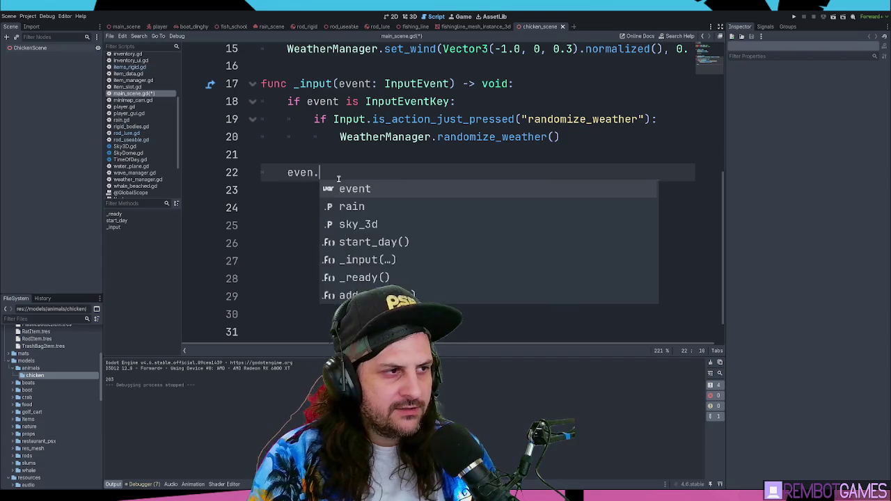
type(".relative")
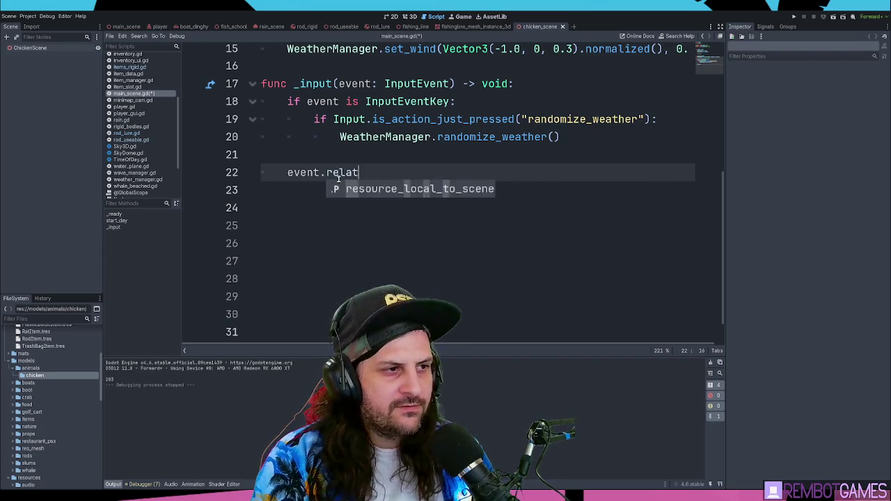
key("ctrl+BackSpace")
type("mouse")
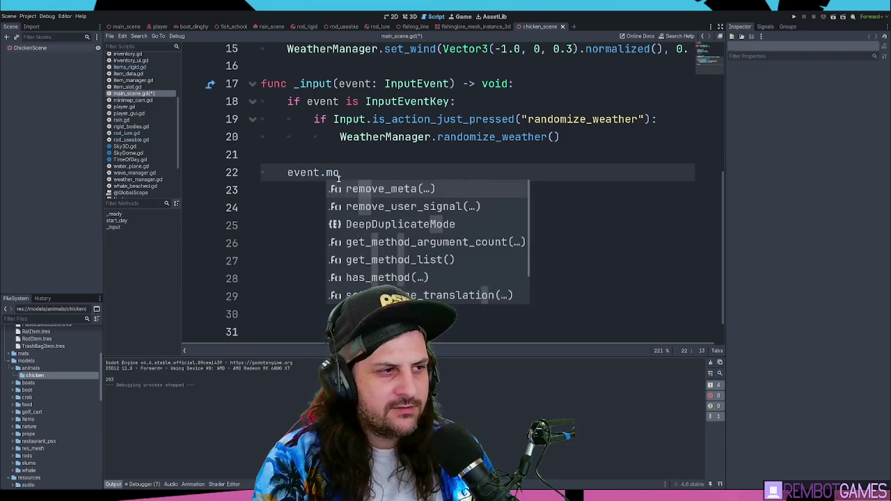
key("BackSpace")
key("ctrl+BackSpace")
key("ctrl+BackSpace")
key("ctrl+BackSpace")
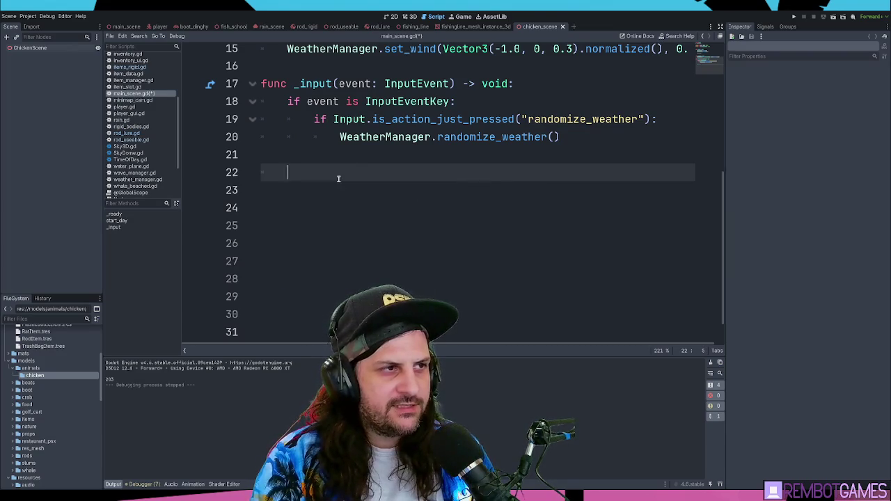
type("e")
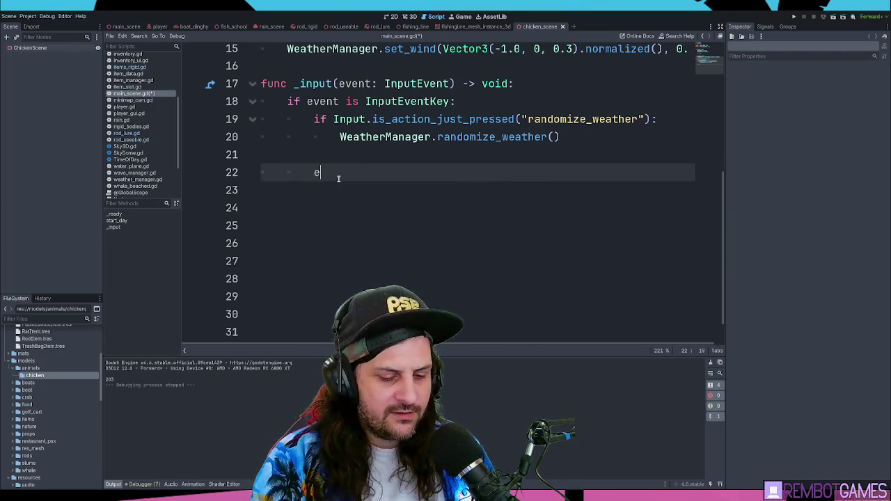
type("vent.relative.x")
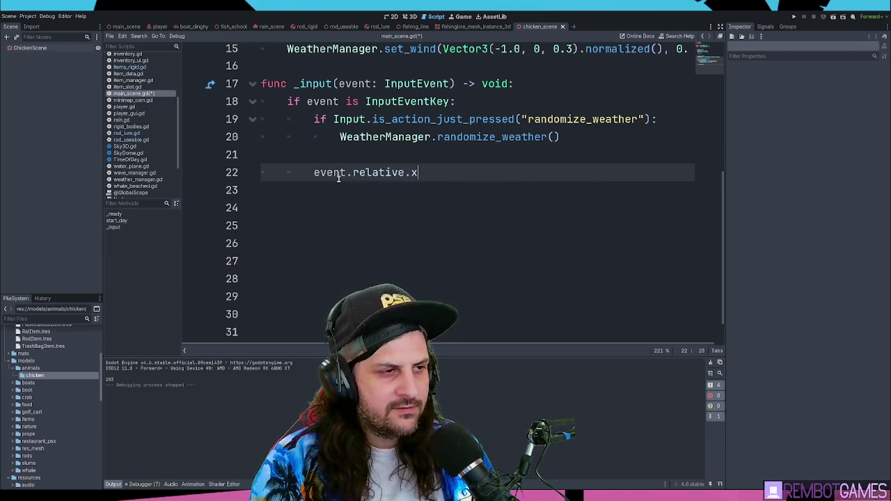
key("Up")
key("Up")
key("Down")
key("Down")
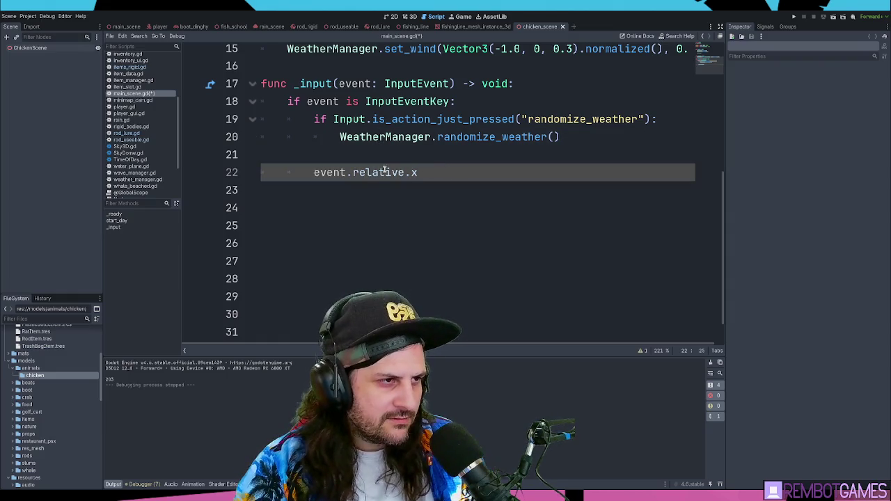
key("End")
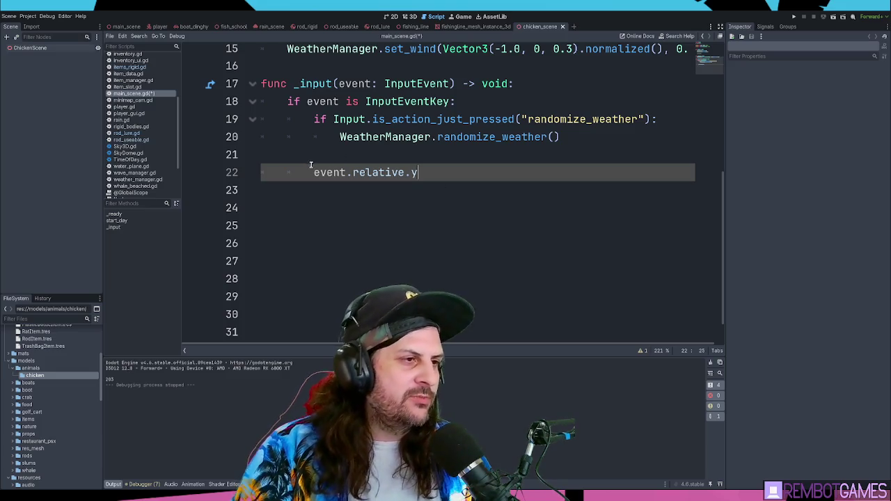
Open the InputEvent class reference from the script and start a search in it.
left_click_drag(314, 173, 406, 172)
left_click(524, 170)
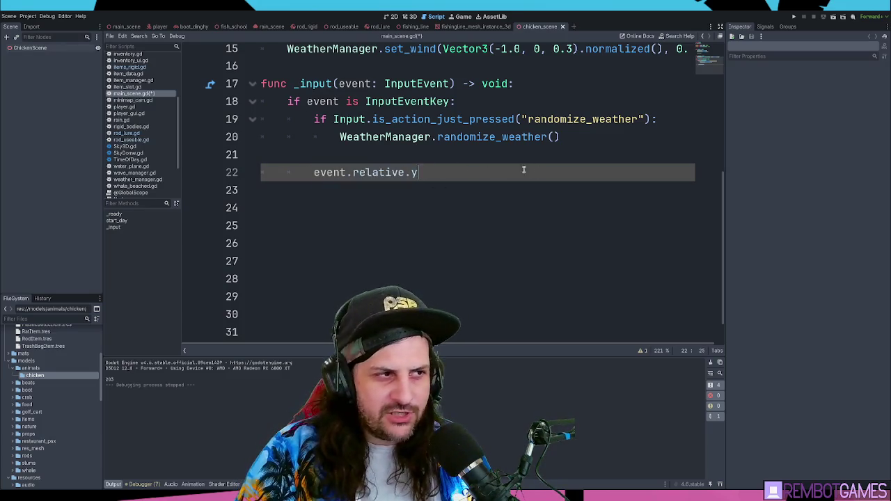
triple_click(437, 171)
left_click(452, 172)
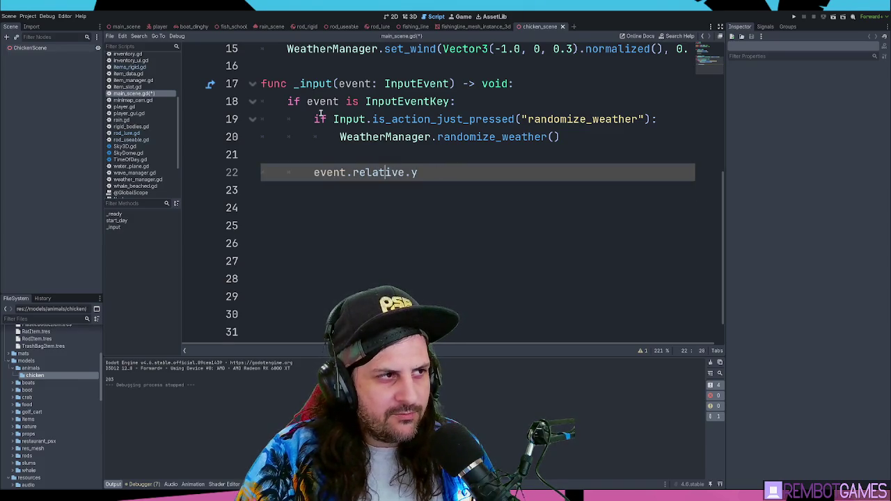
left_click(416, 87, "ctrl")
key("ctrl+f")
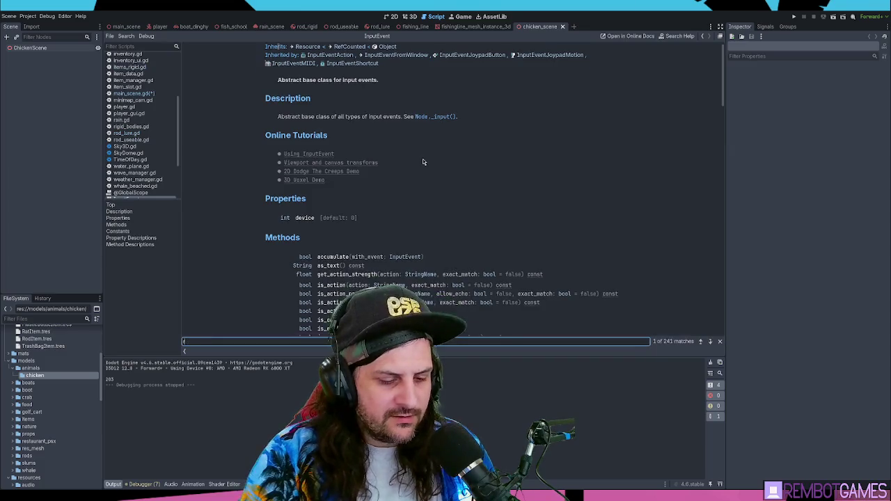
Search the InputEvent reference for 'relative', read through it, then return to line 22 of main_scene.gd.
type("relative")
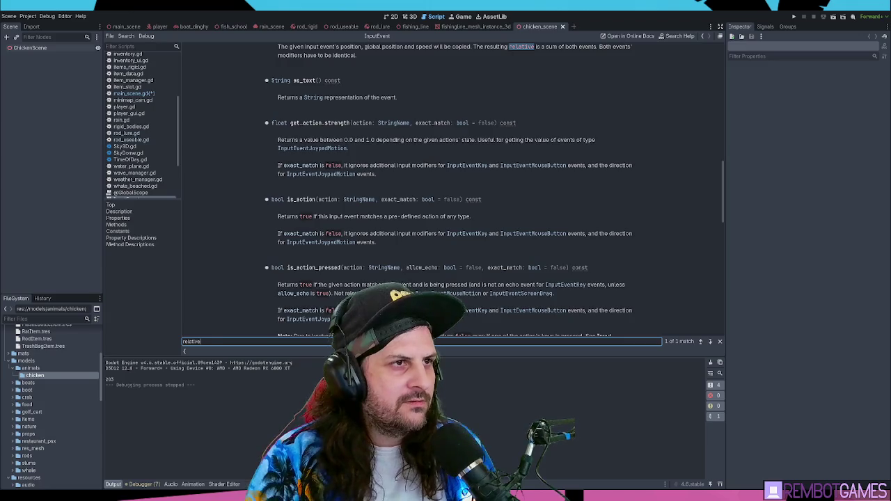
scroll(487, 153, "up", 4)
left_click(521, 193)
left_click(438, 152)
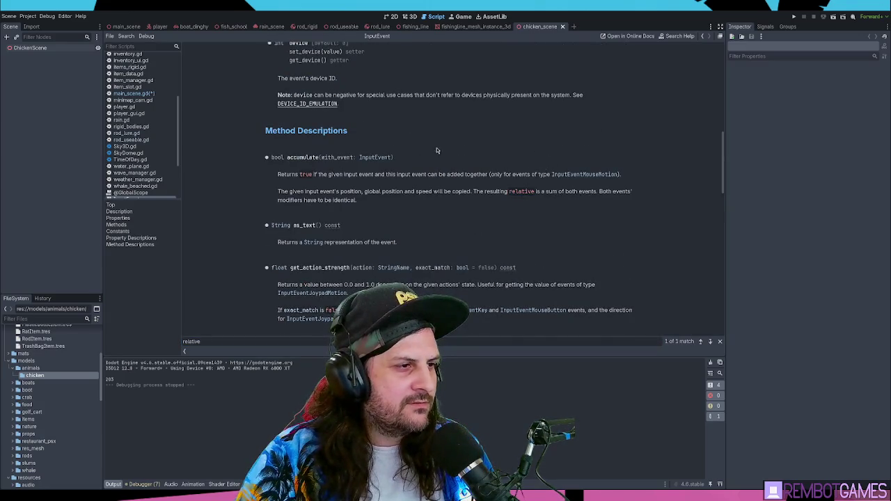
scroll(449, 148, "down", 2)
scroll(494, 146, "down", 18)
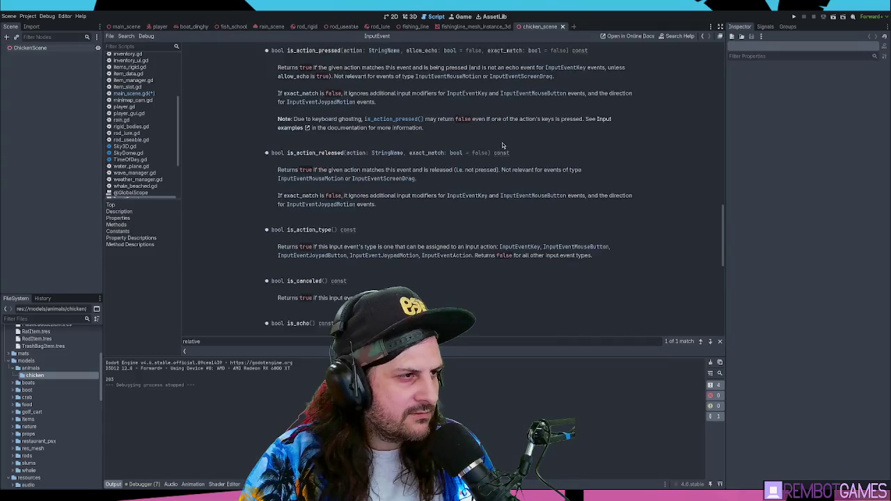
scroll(504, 145, "down", 1)
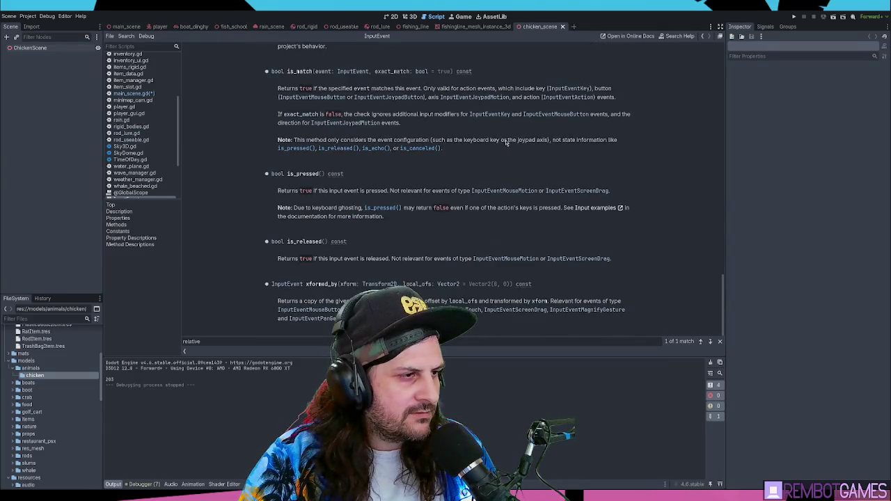
scroll(508, 146, "up", 20)
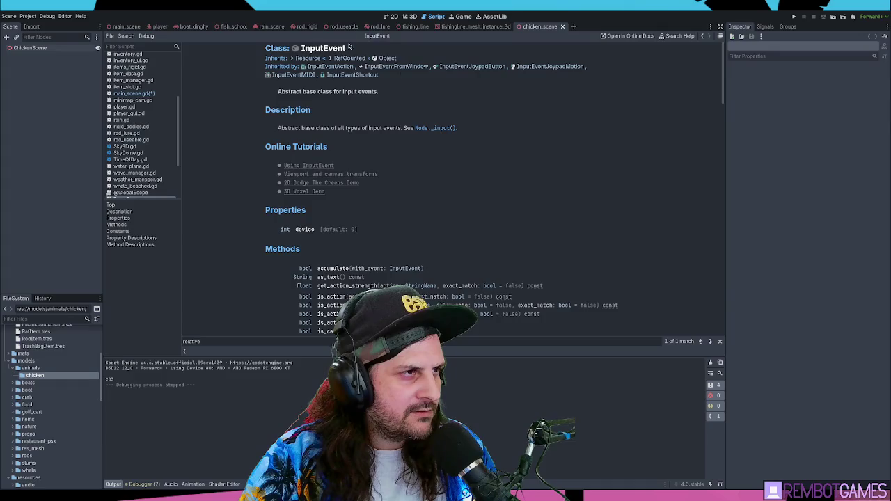
key("alt+Left")
left_click(463, 180)
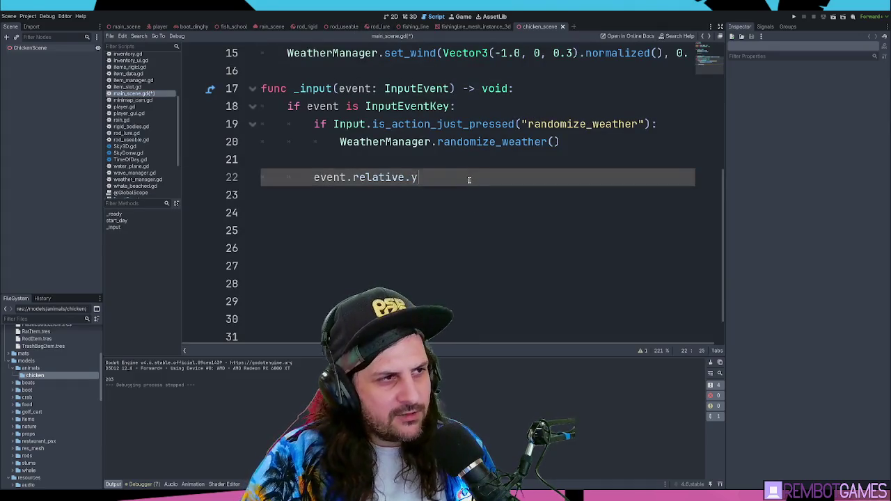
Replace line 22 with 'if event is InputEventMouseMotion:' and start an indented line below it.
key("shift+Home")
key("BackSpace")
key("BackSpace")
type("if even")
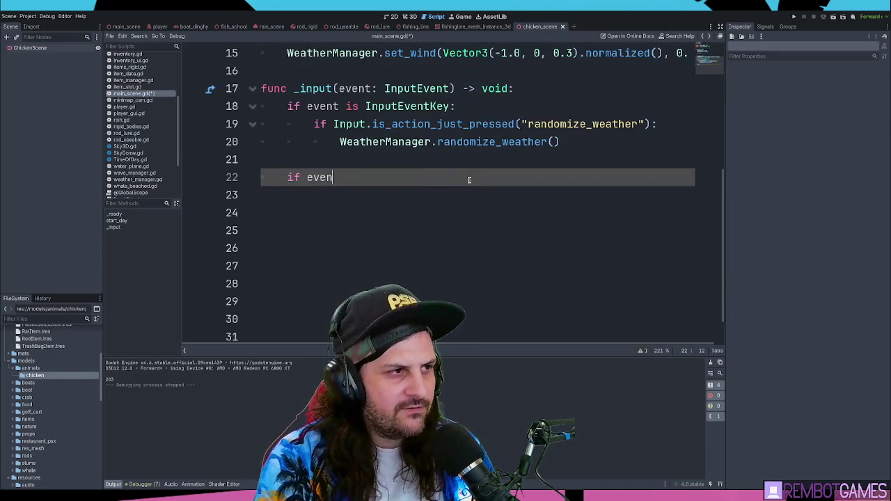
type("t is InputE")
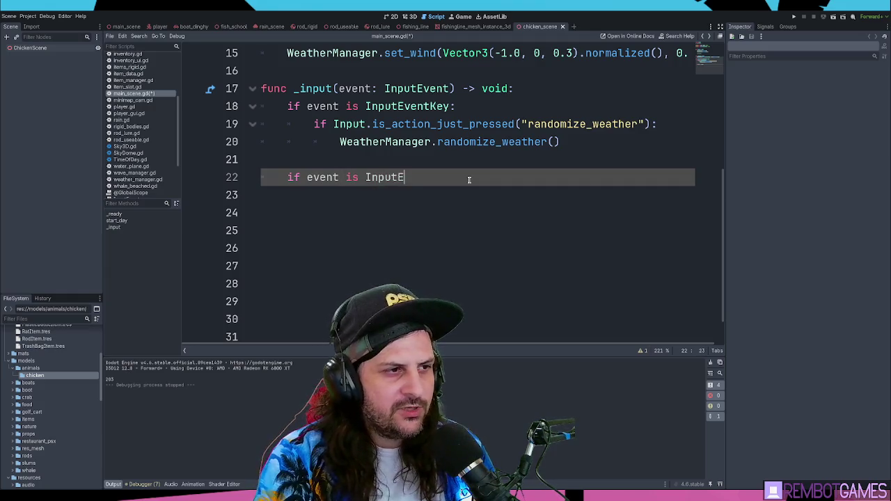
type("ventMouseMo")
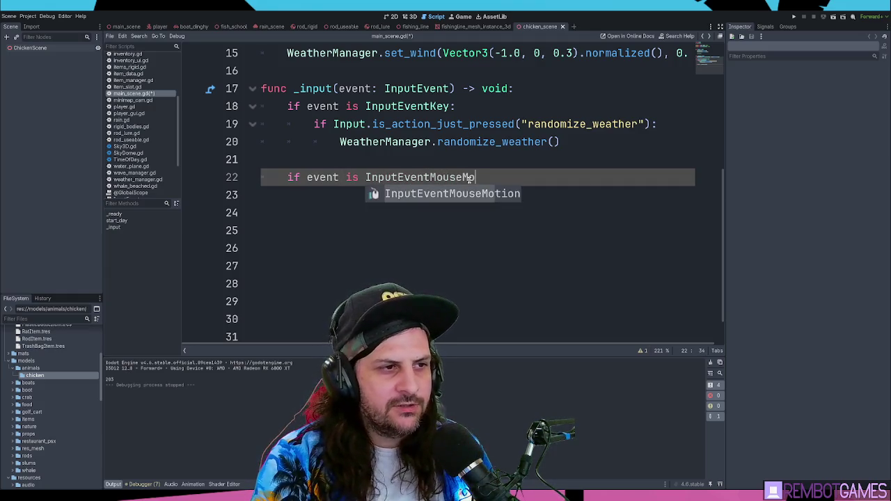
key("Return")
type(":\"")
key("Return")
key("BackSpace")
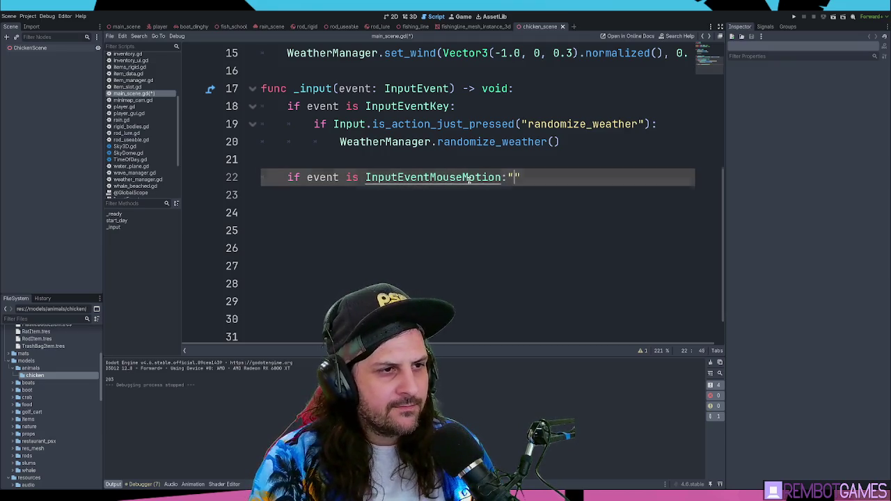
key("Return")
Add print(event.relative.y) under the condition, save main_scene.gd and run the game.
type("pri")
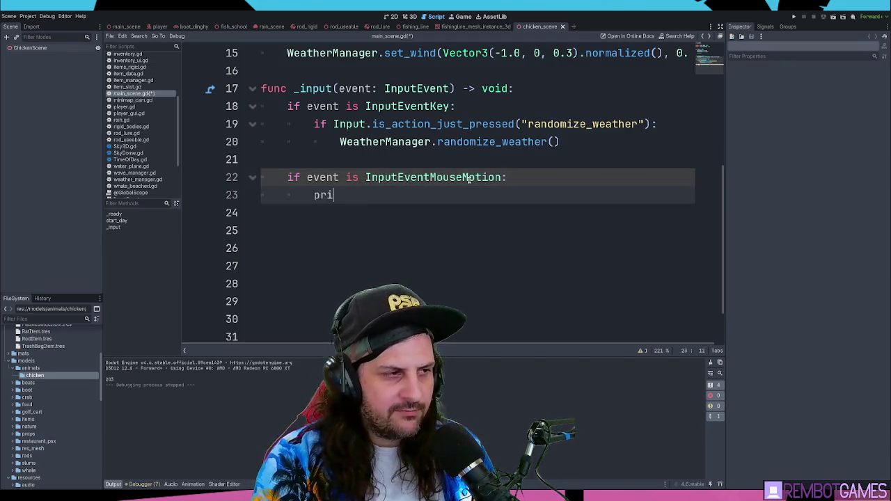
type("nt(even")
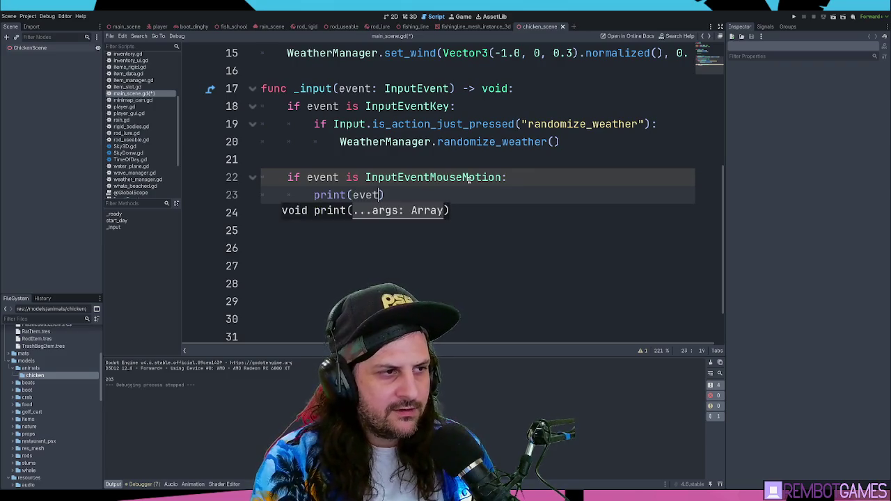
type("rel")
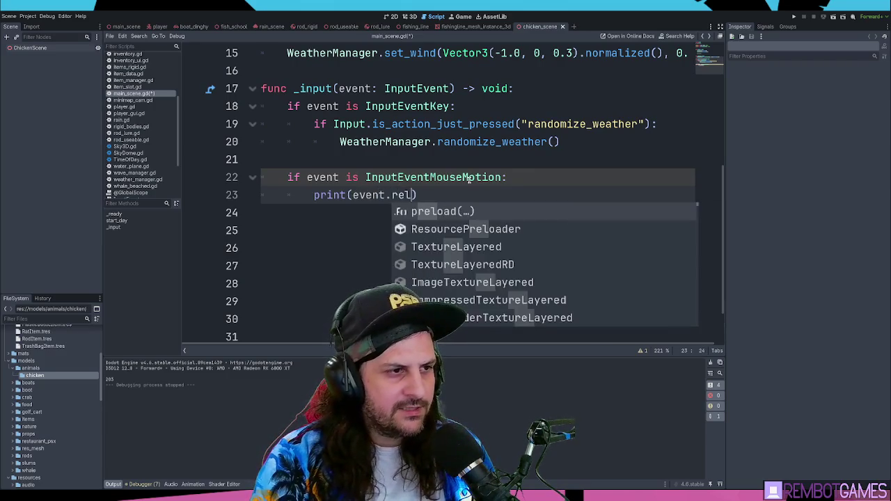
key("Return")
type(".y")
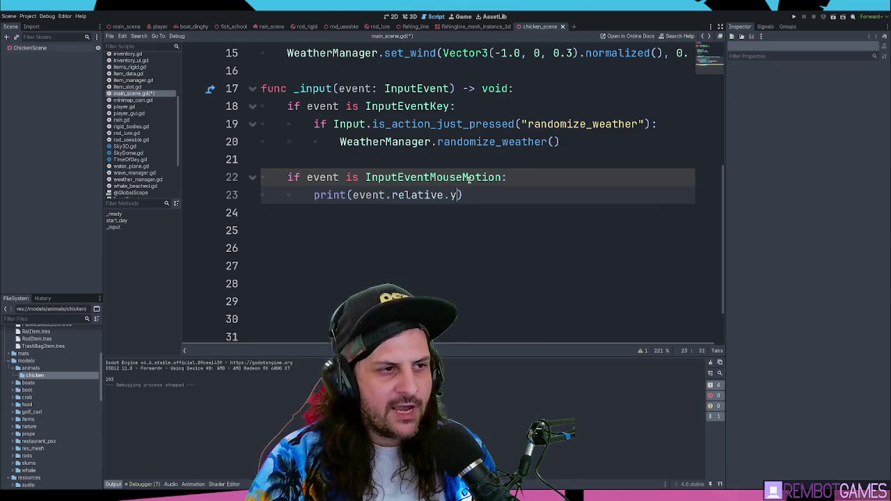
key("ctrl+s")
scroll(444, 261, "up", 4)
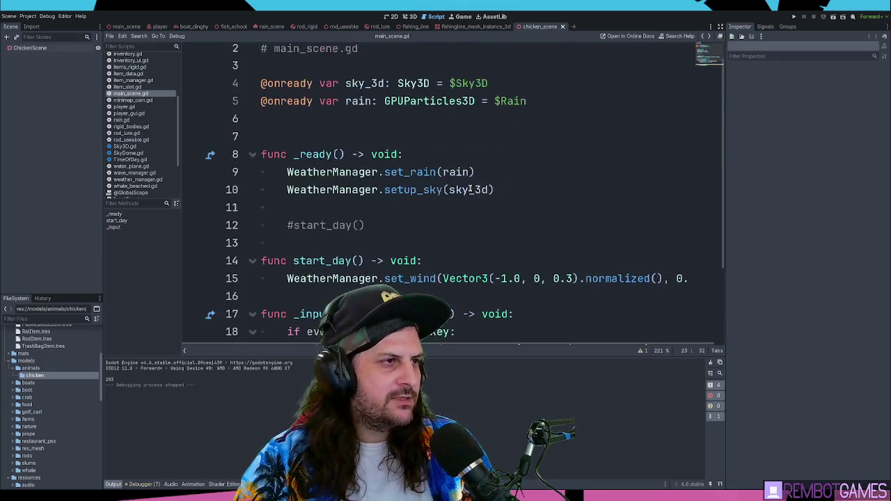
scroll(444, 262, "down", 2)
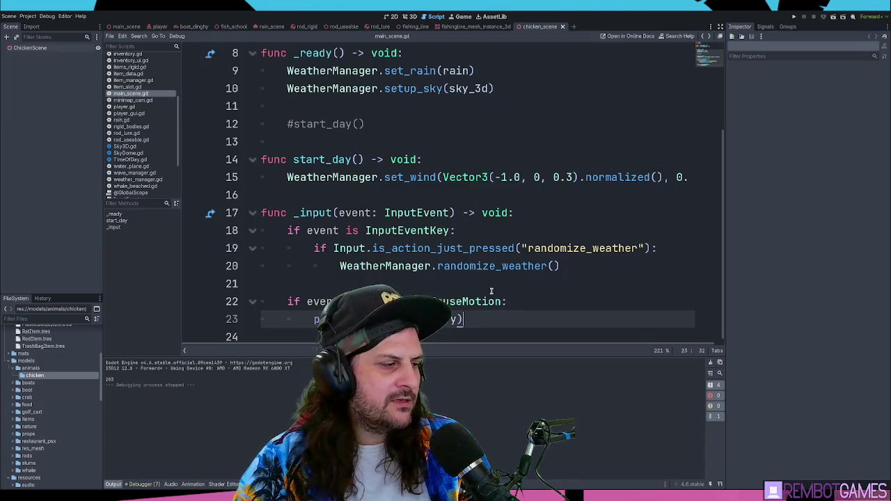
key("F5")
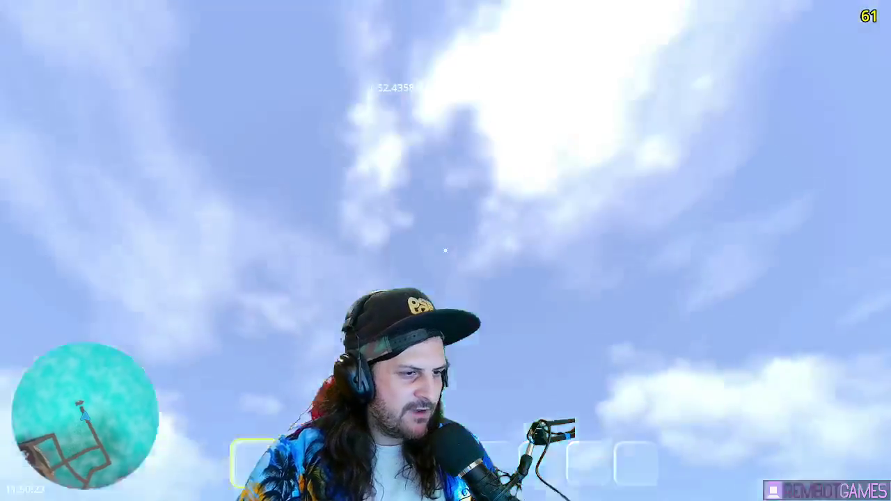
Stop the running game with F8 once mouse-movement values have printed to the output.
key("F8")
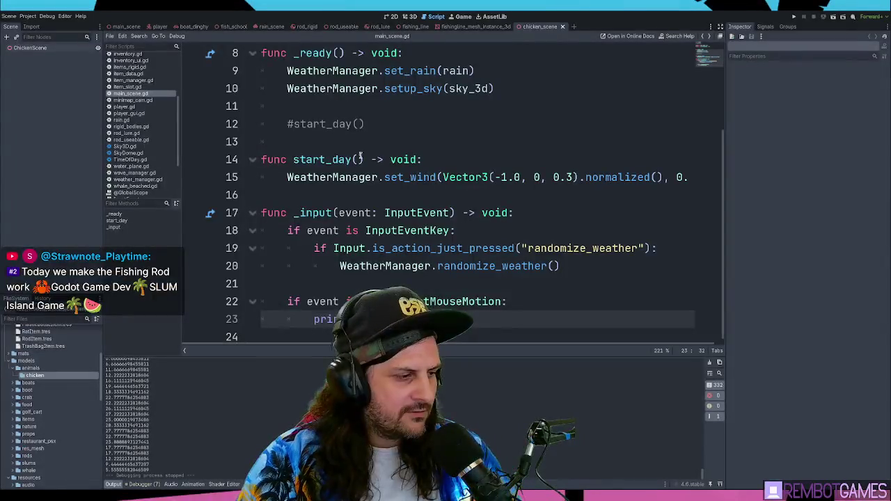
left_click_drag(174, 451, 148, 361)
key("shift+F12")
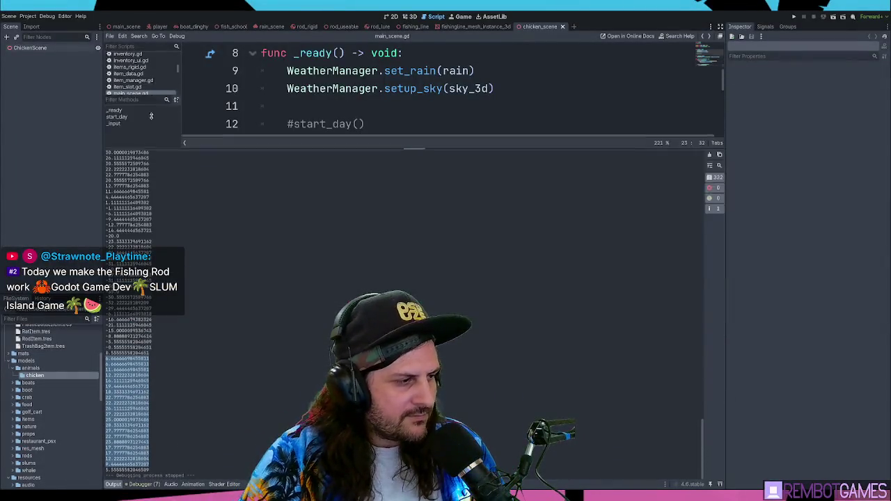
mouse_move(162, 134)
left_mouse_down()
mouse_move(158, 318)
mouse_move(149, 137)
mouse_move(184, 364)
mouse_move(169, 352)
left_mouse_up()
scroll(169, 356, "up", 10)
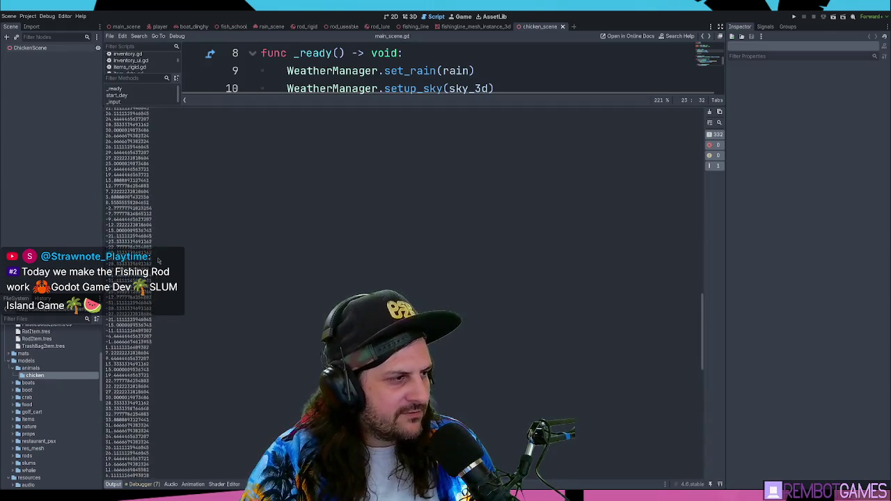
scroll(159, 260, "up", 10)
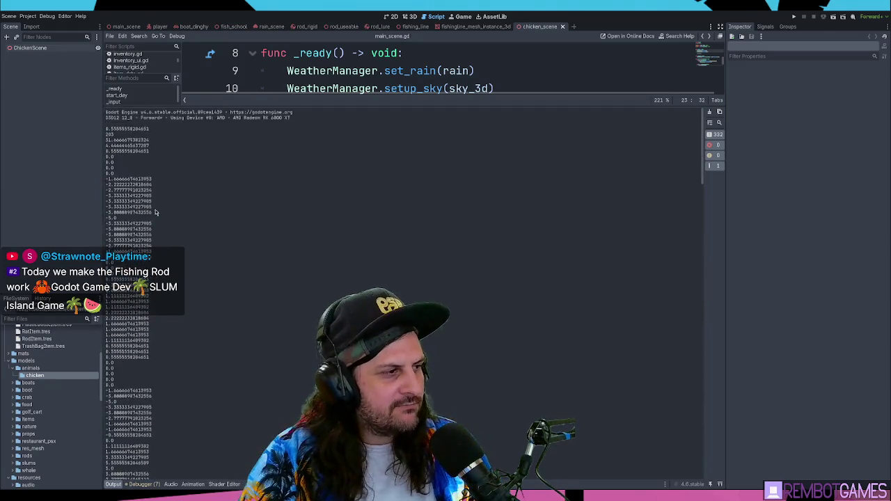
scroll(156, 213, "down", 1)
mouse_move(157, 136)
left_mouse_down()
mouse_move(186, 463)
mouse_move(199, 298)
mouse_move(202, 361)
left_mouse_up()
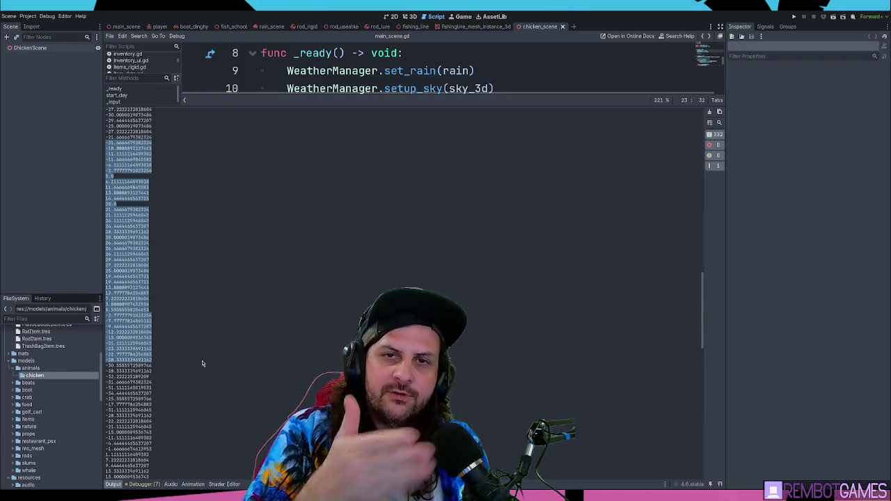
left_click(224, 159)
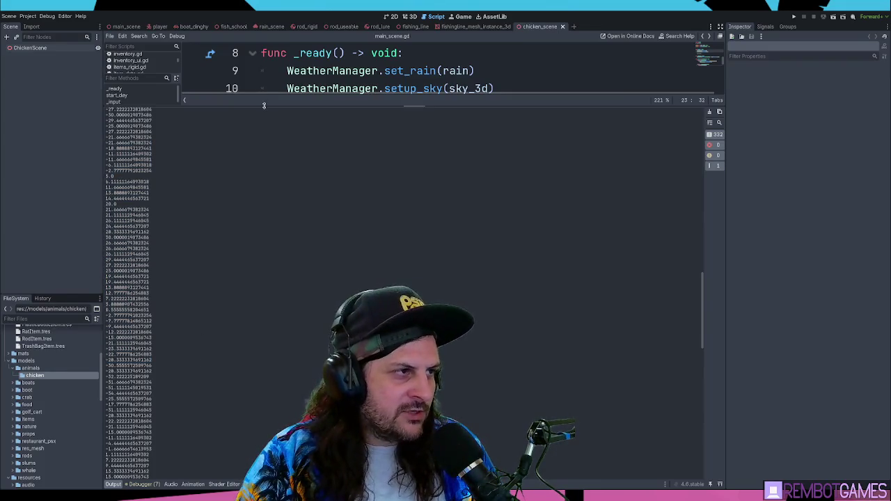
left_click_drag(264, 106, 278, 367)
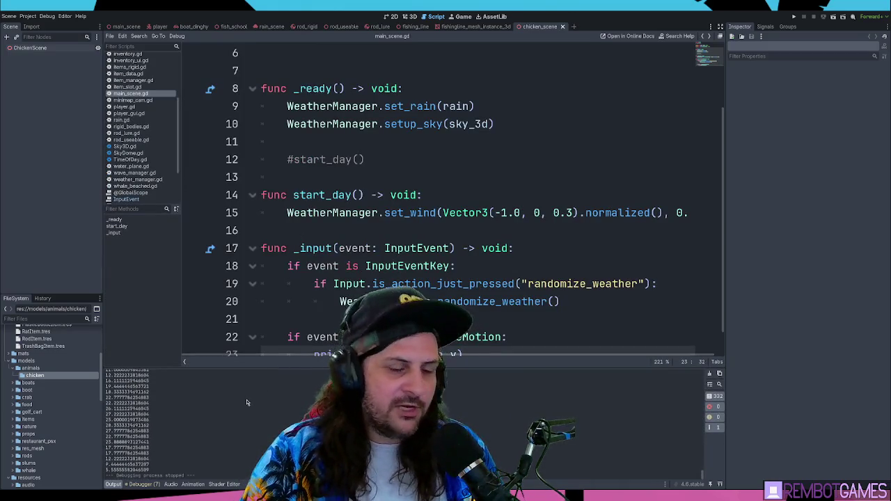
left_click_drag(282, 369, 282, 349)
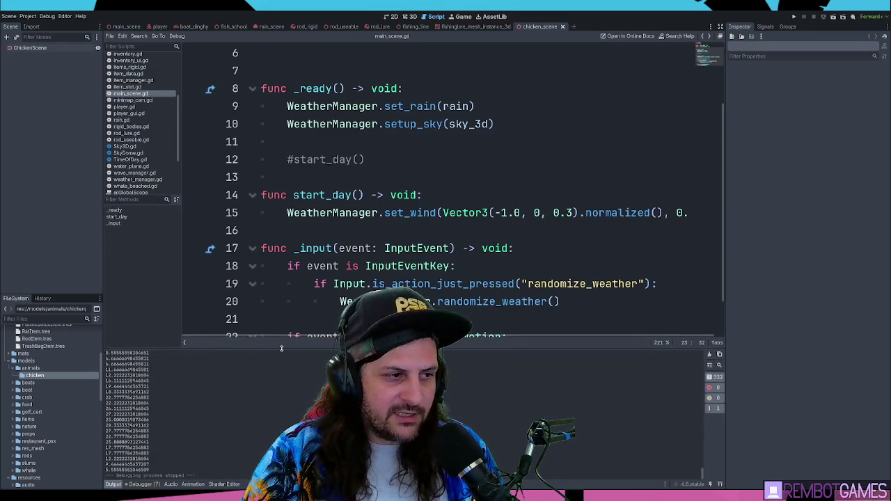
left_click(279, 319)
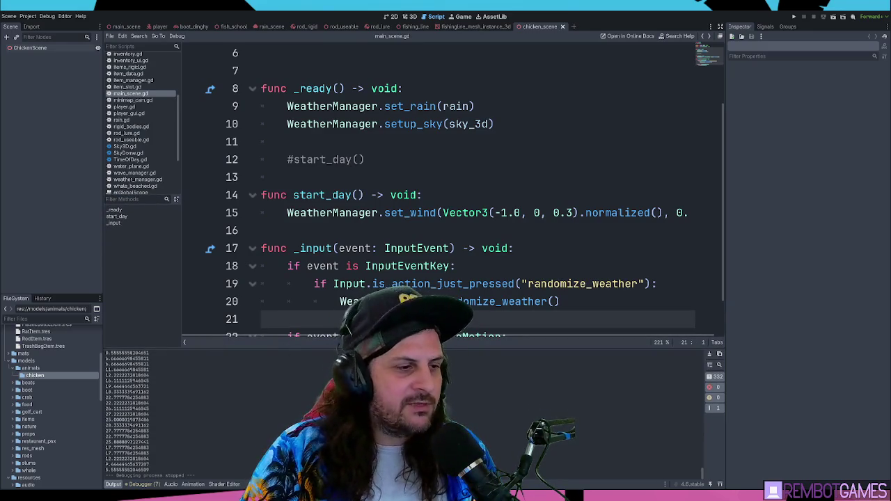
scroll(473, 306, "down", 1)
left_click(480, 306)
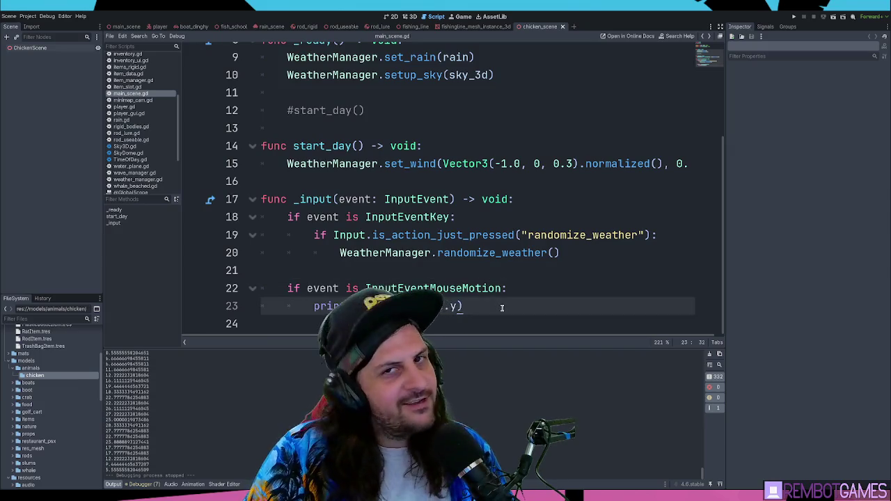
mouse_move(502, 308)
left_mouse_down()
mouse_move(250, 306)
mouse_move(195, 284)
left_mouse_up()
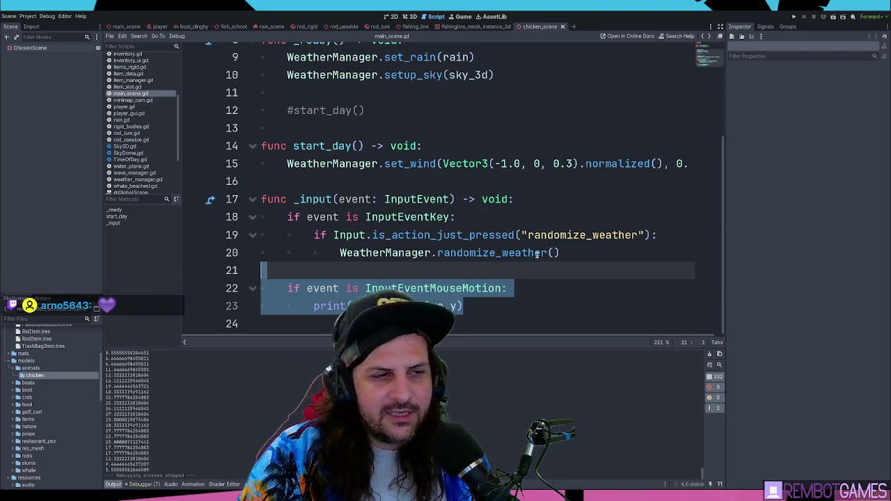
left_click(498, 305)
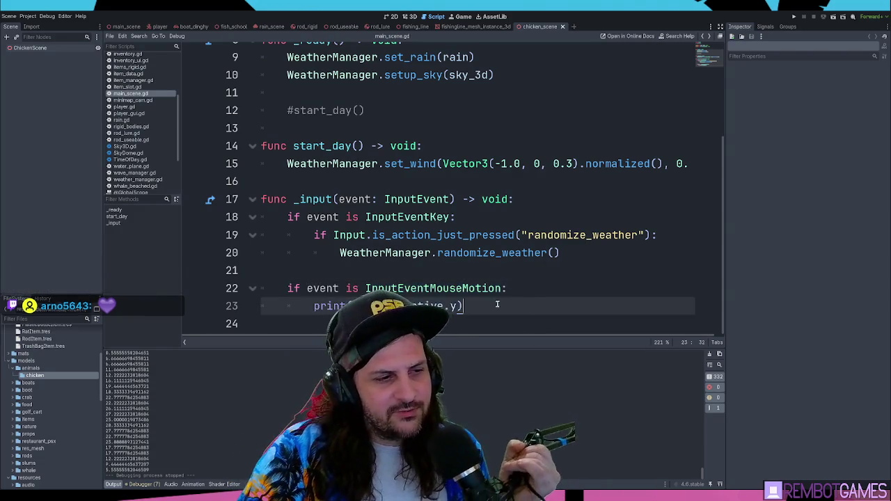
left_click_drag(497, 304, 193, 287)
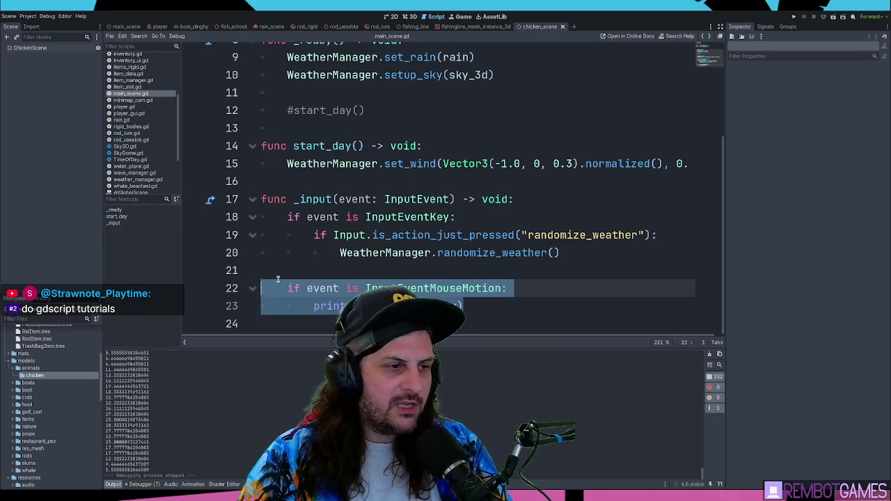
Delete the InputEventMouseMotion print block from lines 22–23 and save main_scene.gd.
key("shift+Down")
left_click(255, 283, "shift")
key("BackSpace")
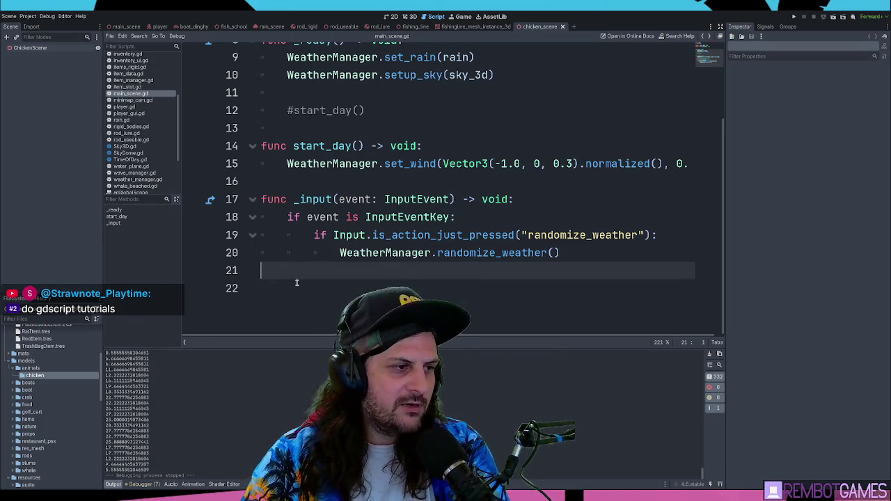
key("Delete")
key("BackSpace")
key("Return")
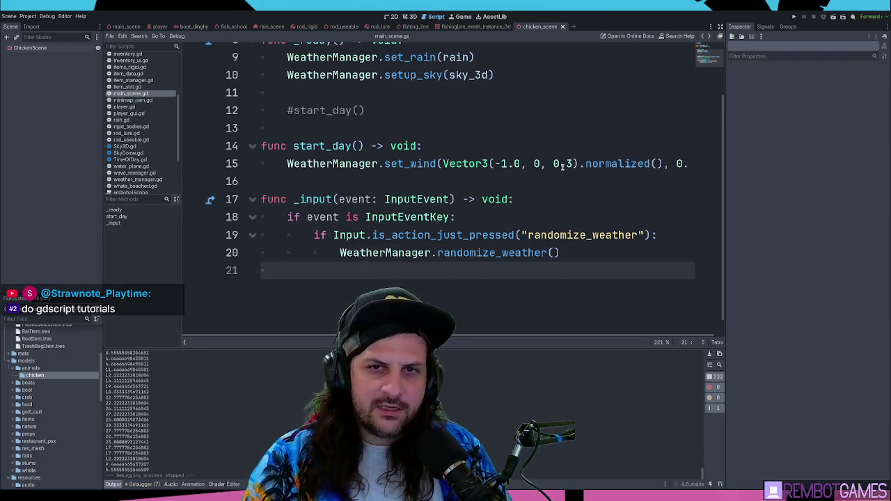
scroll(563, 166, "up", 1)
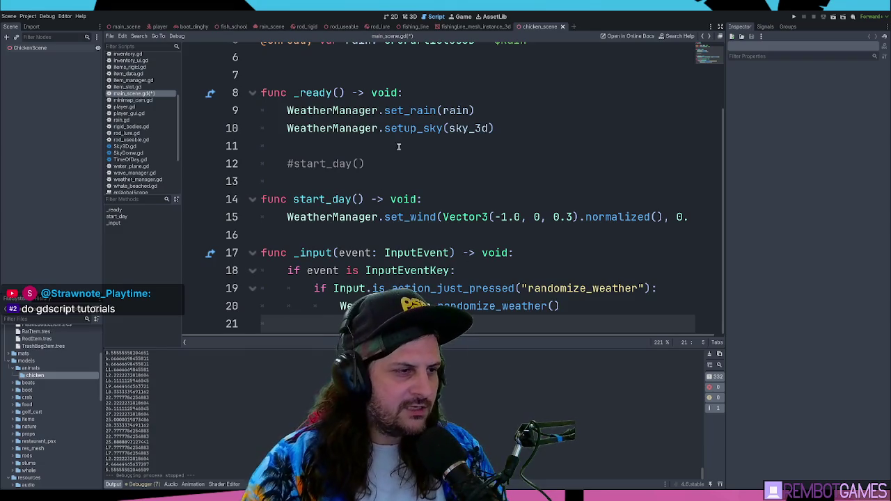
key("ctrl+s")
Switch to the chicken_scene tab and show it in the 3D view.
left_click(468, 27)
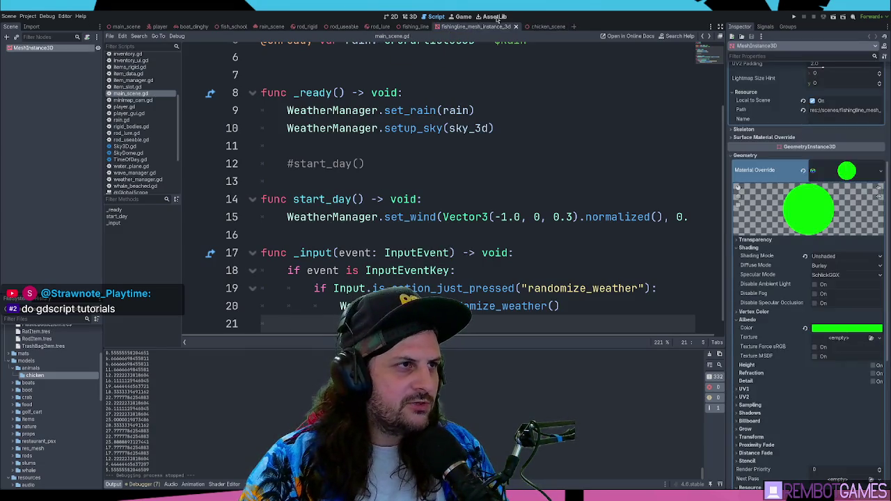
left_click(540, 27)
left_click(410, 16)
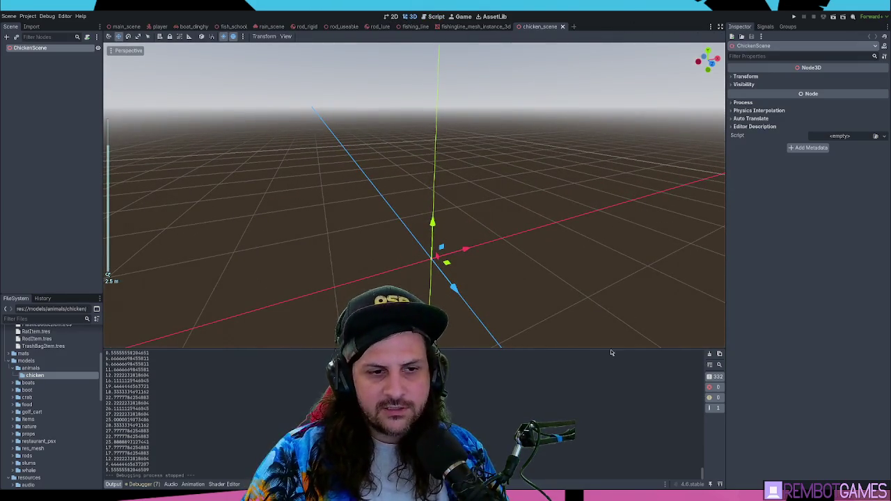
Shorten the Output panel, orbit and zoom the empty ChickenScene viewport, and deselect the root node.
left_click_drag(613, 350, 613, 361)
left_click_drag(492, 285, 536, 220)
scroll(536, 220, "up", 5)
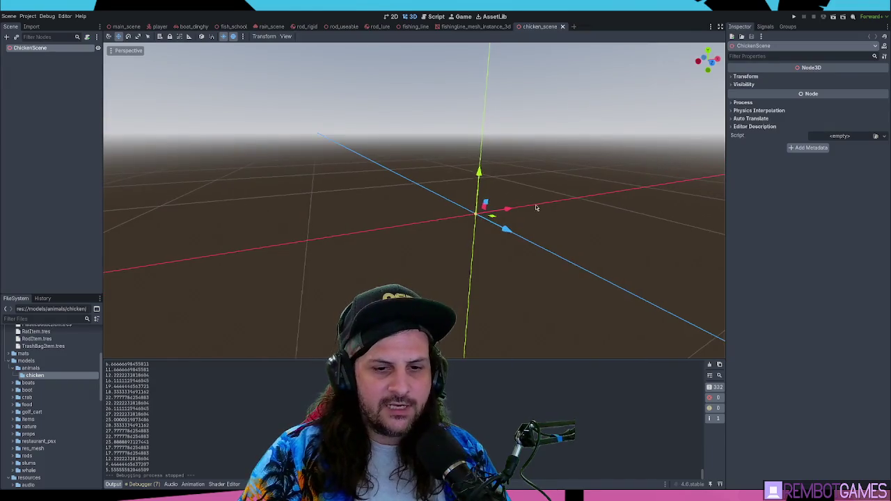
left_click(529, 217)
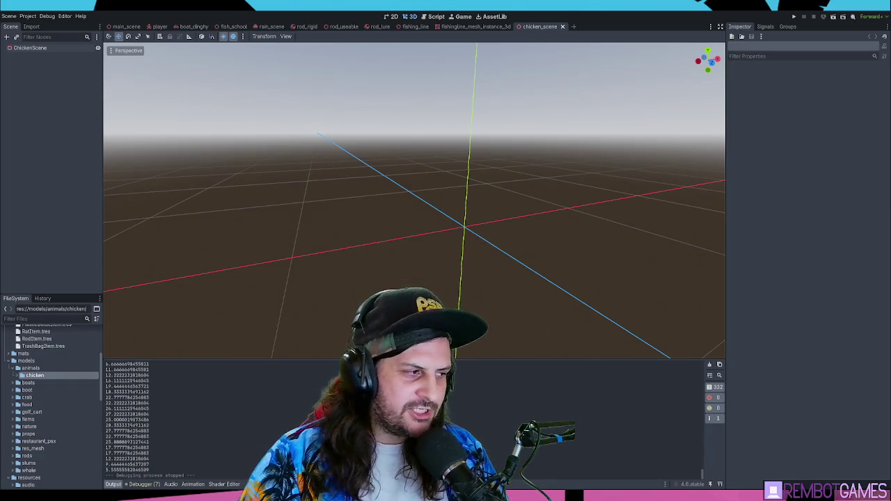
Drag chicken.glb from the chicken folder into ChickenScene as chicken2, frame and orbit it, and save.
left_click(18, 376)
left_click_drag(41, 382, 34, 48)
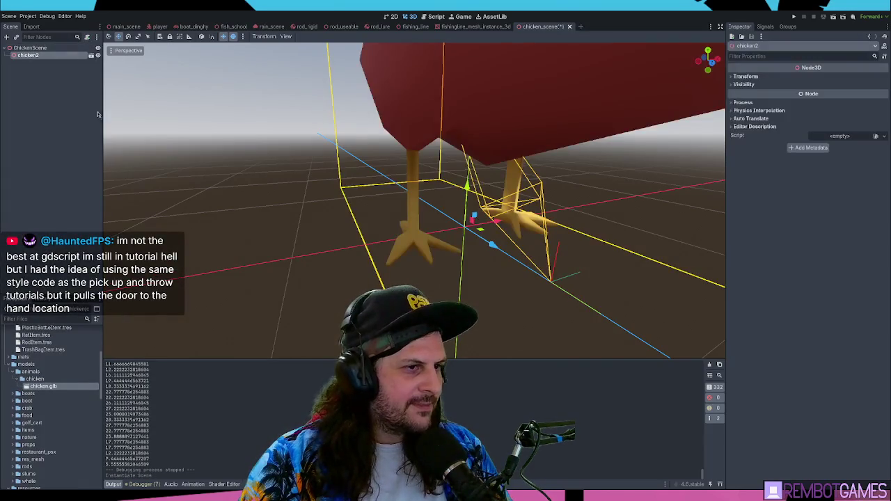
key("f")
scroll(473, 156, "up", 3)
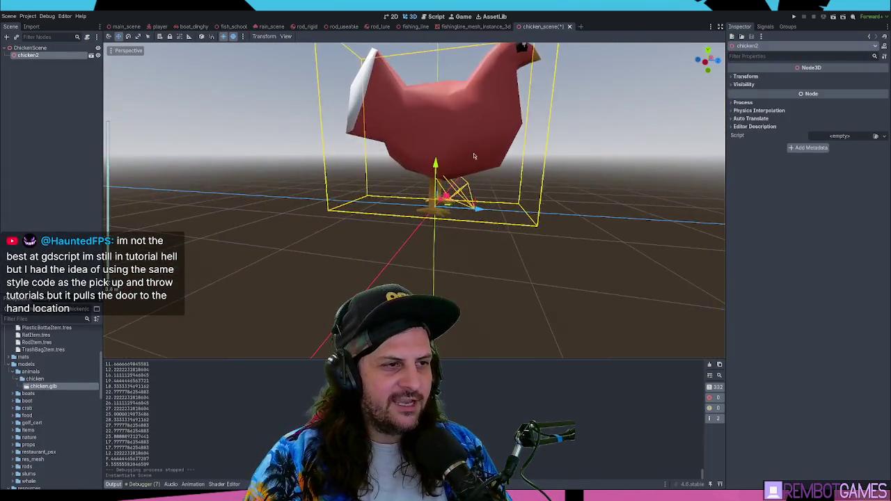
scroll(473, 156, "up", 5)
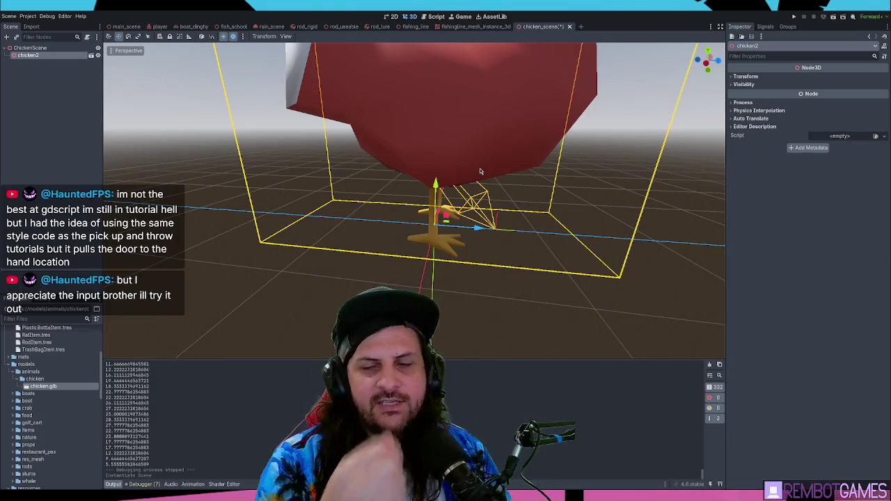
scroll(479, 170, "down", 3)
mouse_move(399, 117)
left_mouse_down()
mouse_move(440, 277)
mouse_move(376, 235)
left_mouse_up()
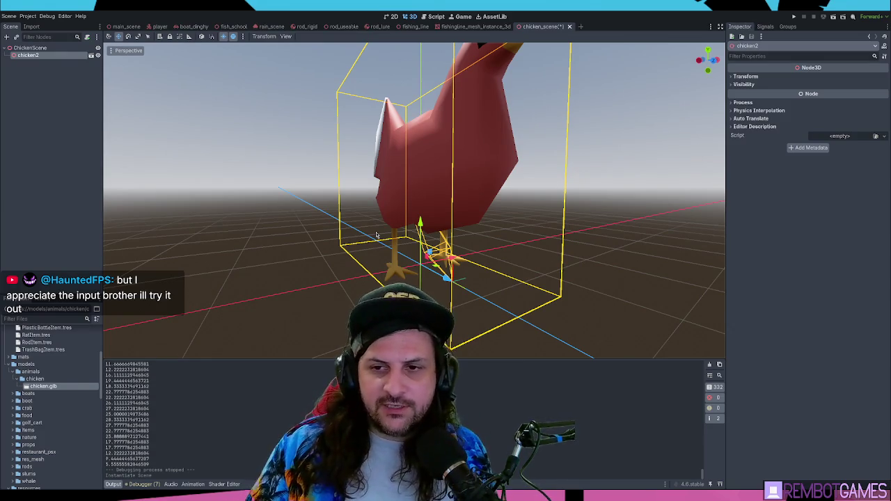
key("ctrl+s")
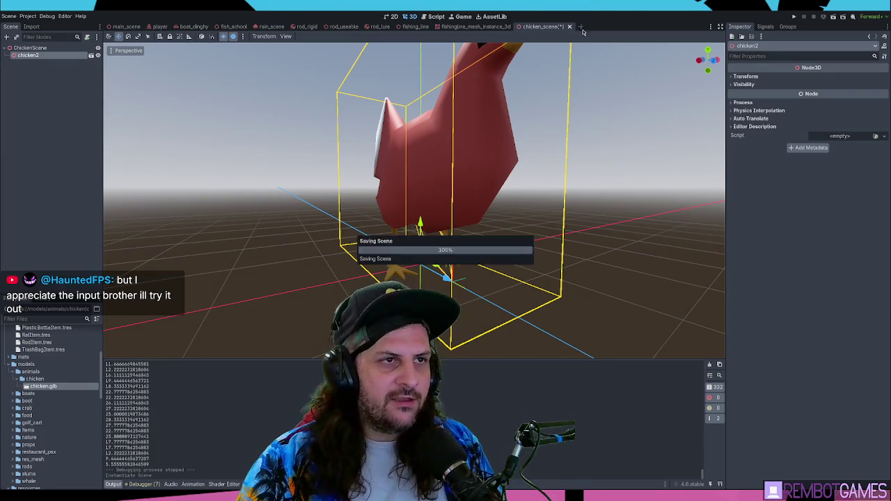
mouse_move(529, 223)
left_mouse_down()
mouse_move(547, 223)
mouse_move(533, 202)
mouse_move(535, 212)
left_mouse_up()
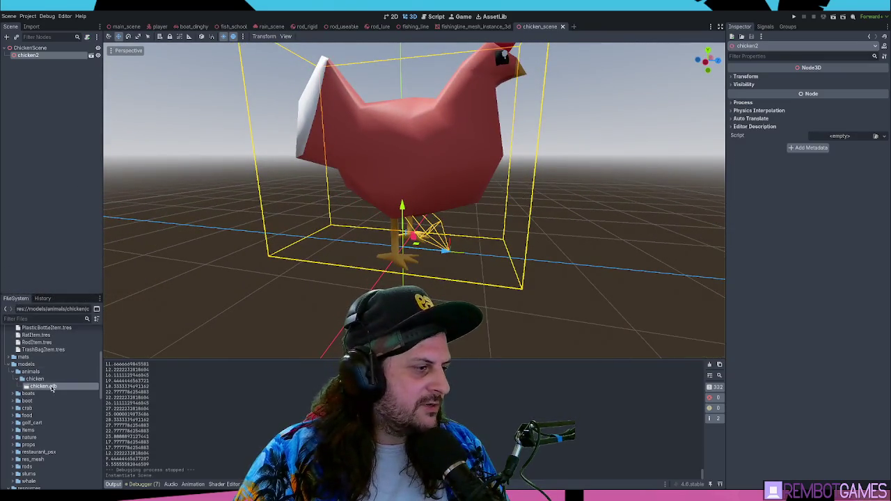
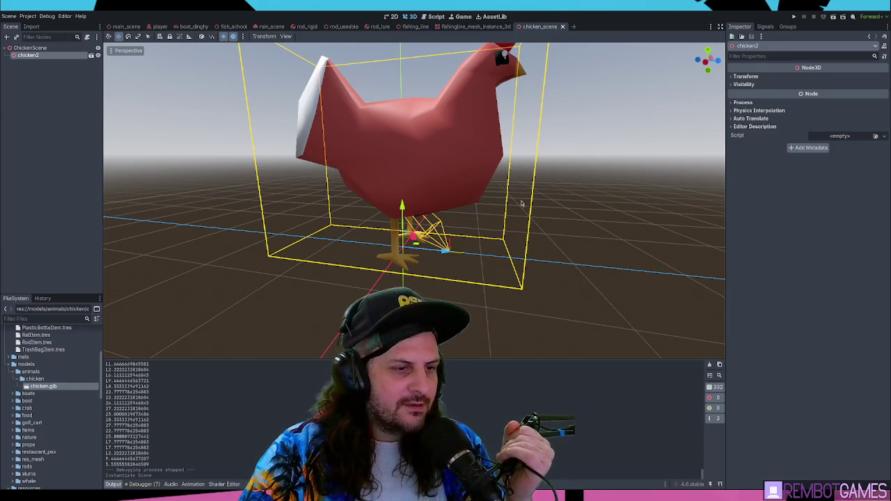
Try rotating the chicken about 69 degrees, undo it, and orbit the view around the chicken.
key("e")
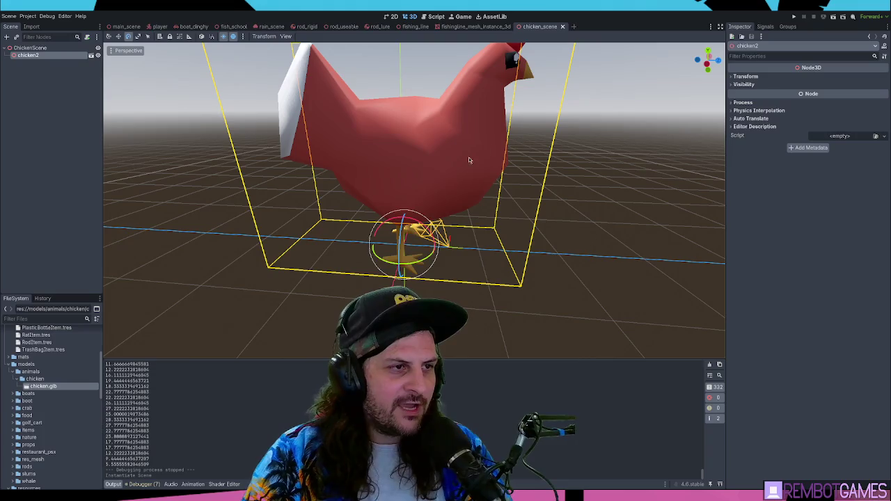
mouse_move(432, 282)
left_mouse_down()
mouse_move(460, 256)
mouse_move(470, 287)
mouse_move(464, 144)
mouse_move(406, 151)
left_mouse_up()
key("KP_7")
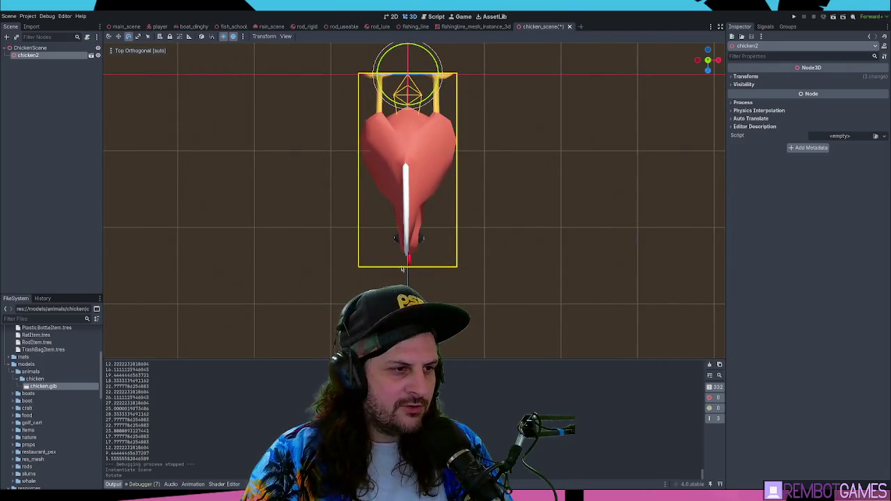
key("ctrl+z")
mouse_move(422, 252)
left_mouse_down()
mouse_move(532, 173)
mouse_move(488, 180)
left_mouse_up()
scroll(488, 180, "down", 5)
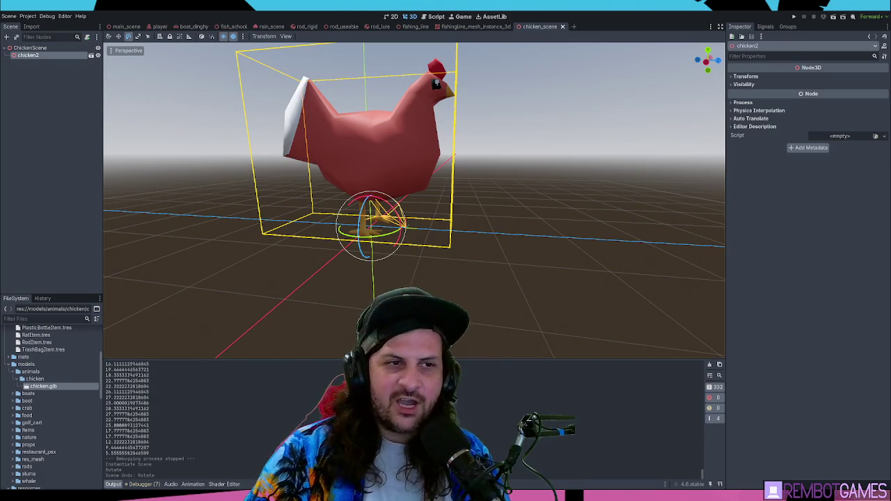
left_click_drag(558, 195, 581, 188)
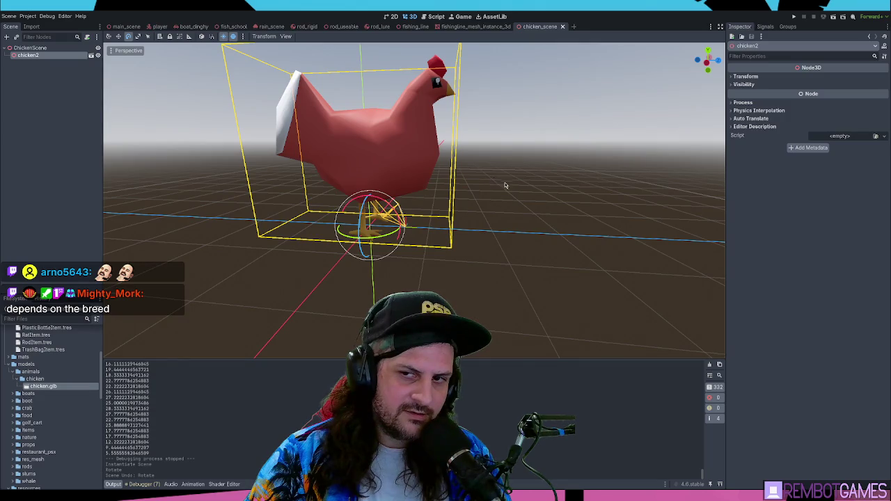
mouse_move(505, 185)
left_mouse_down()
mouse_move(473, 172)
mouse_move(68, 120)
left_mouse_up()
Add a plain Node named Animals to the main scene.
left_click(127, 26)
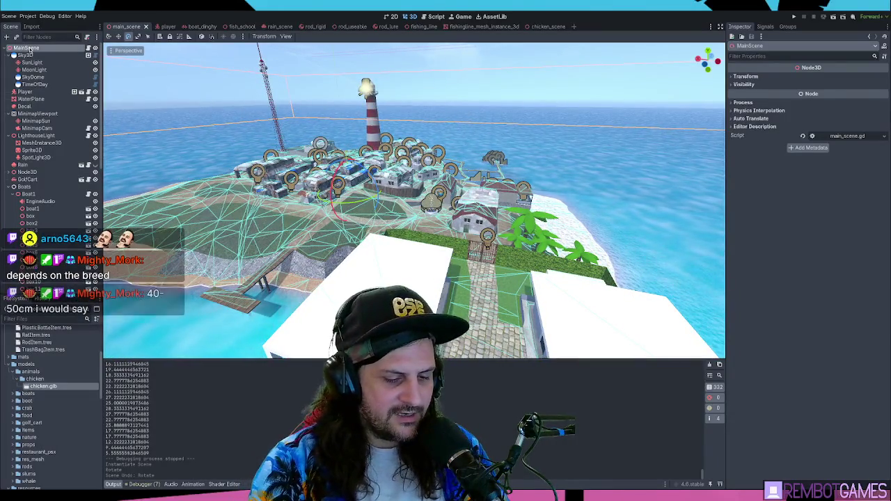
key("ctrl+a")
key("Return")
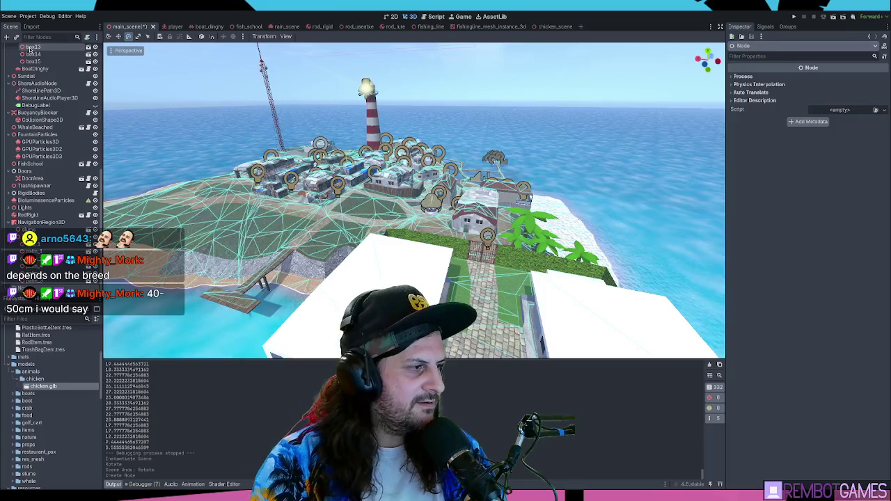
key("Return")
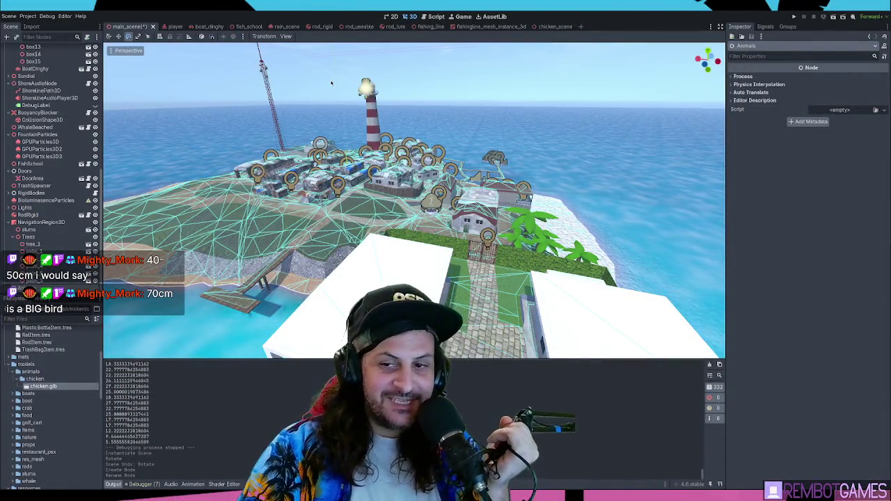
Drop a chicken.glb instance into the main scene and run the game.
left_click_drag(390, 191, 286, 184)
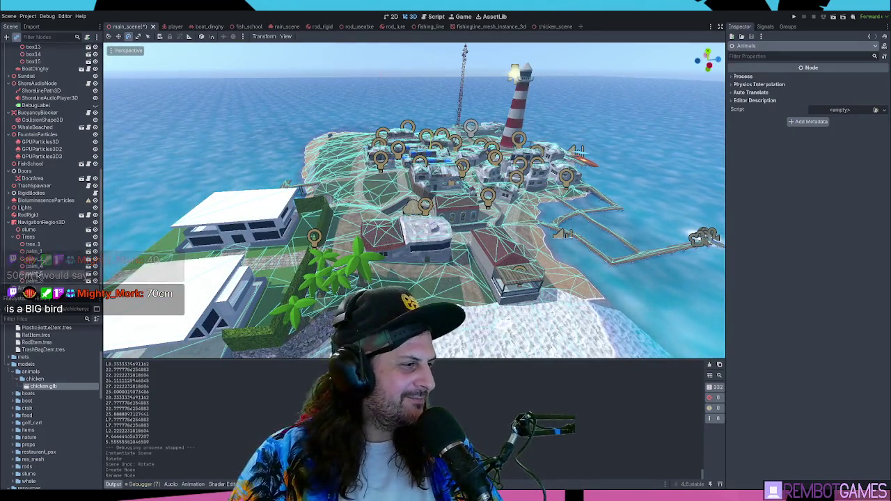
left_click_drag(38, 275, 35, 285)
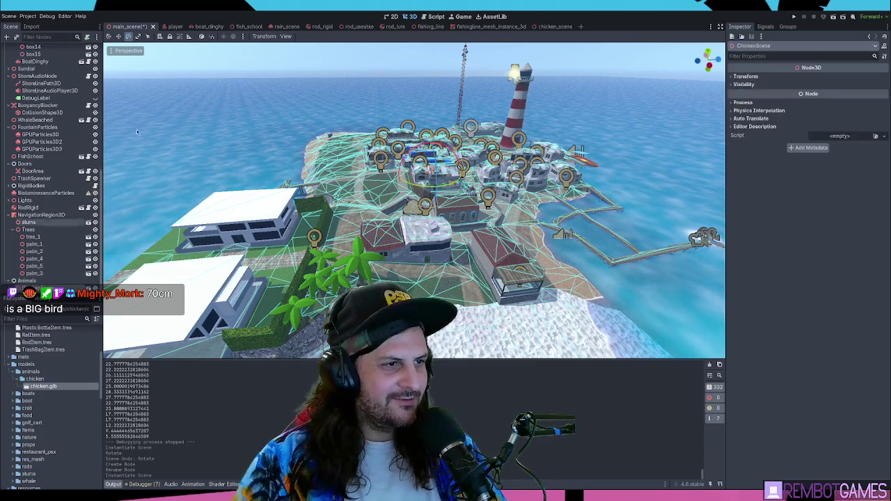
scroll(473, 176, "up", 3)
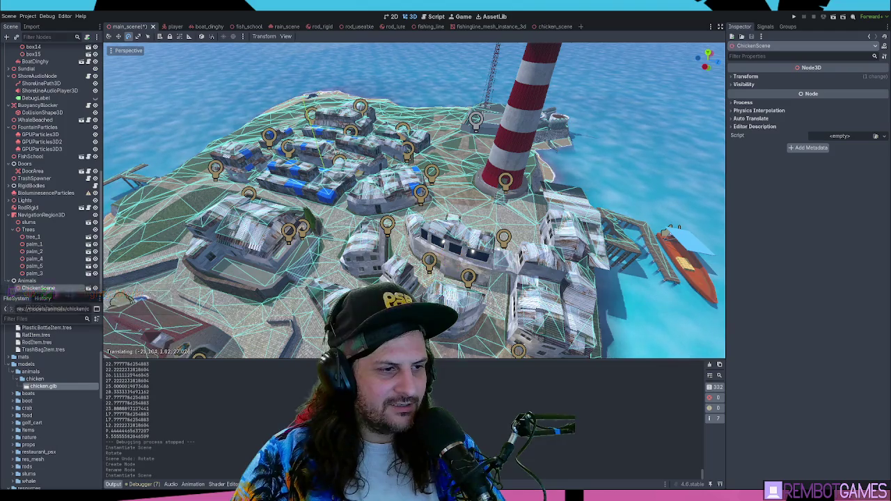
key("F5")
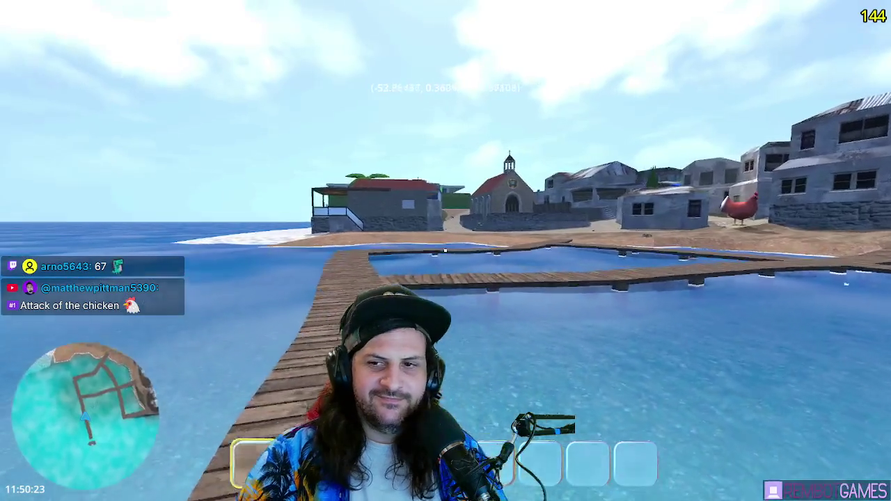
Walk along the boardwalk and across the sand right up to the giant chicken.
key("w")
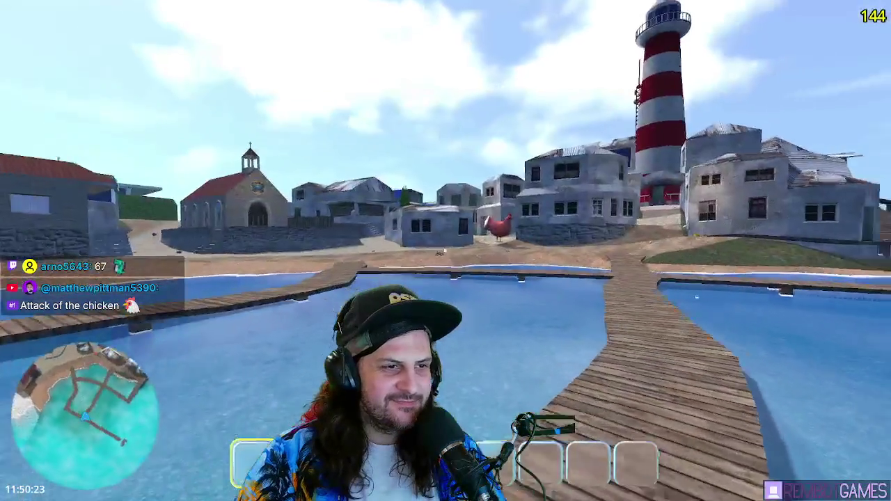
key("w")
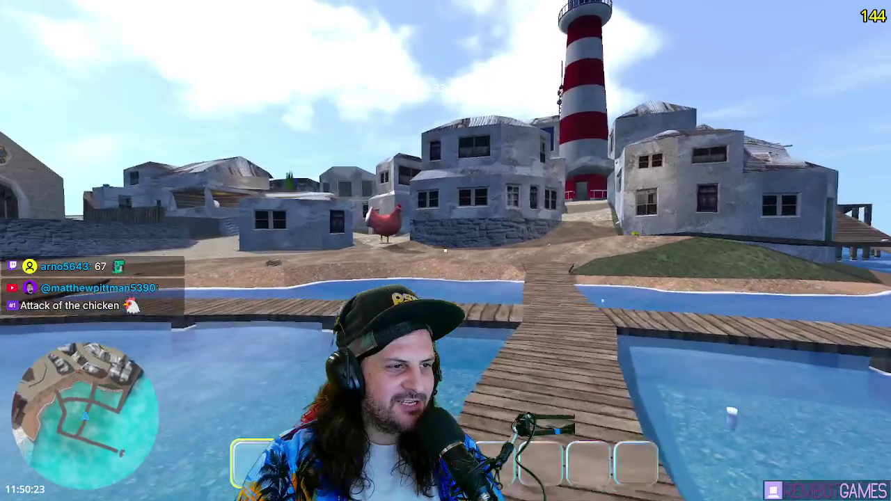
key("w")
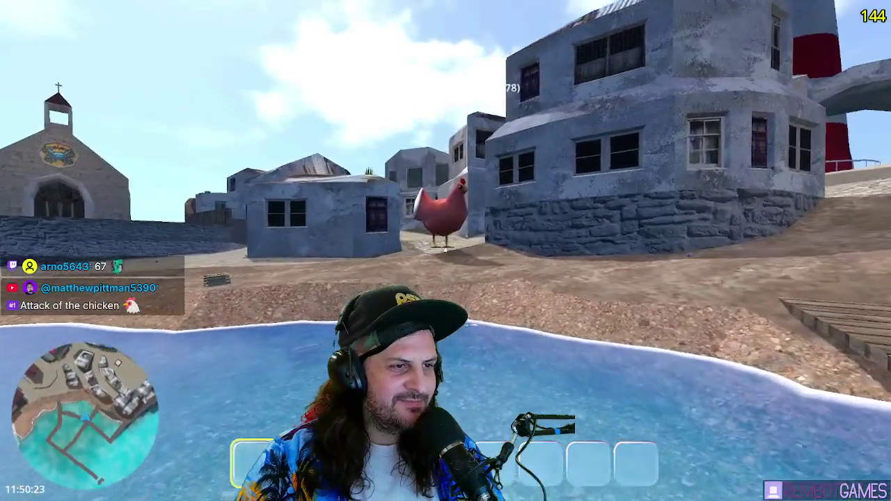
key("w")
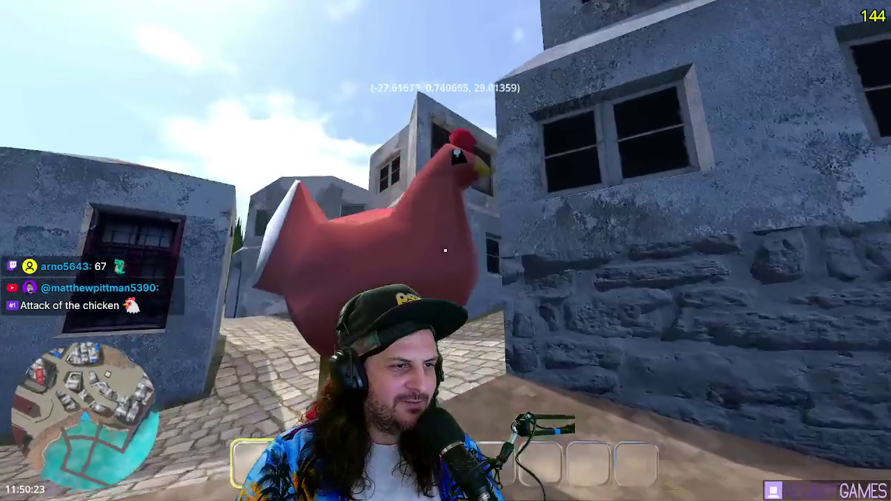
key("w")
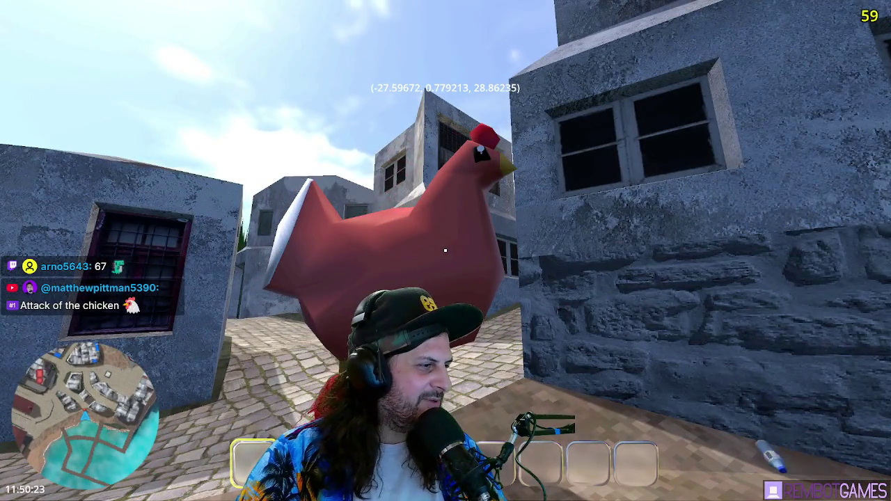
key("w")
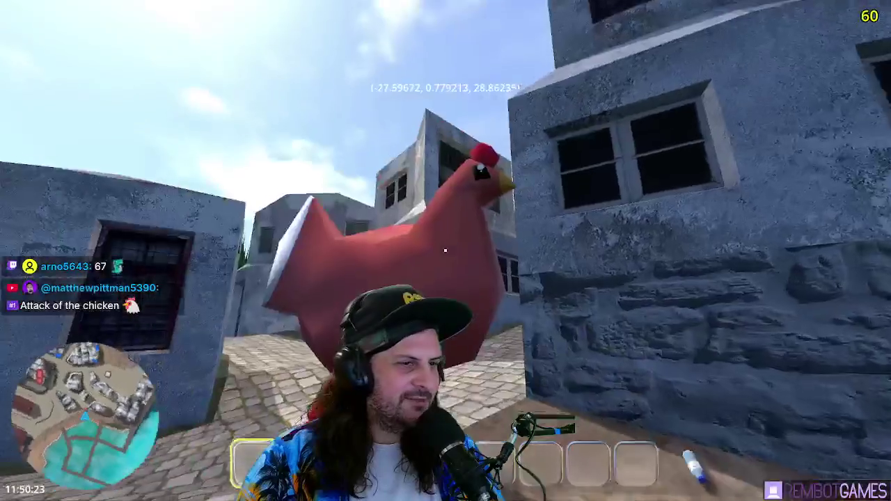
key("w")
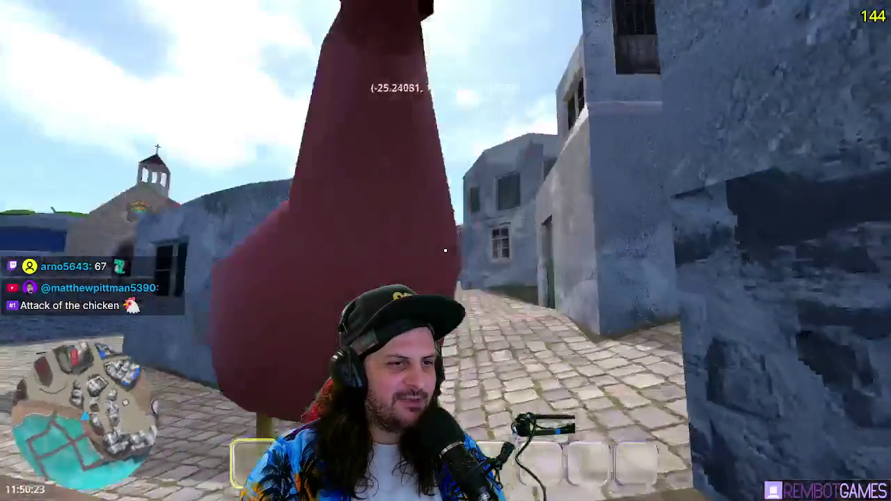
key("w")
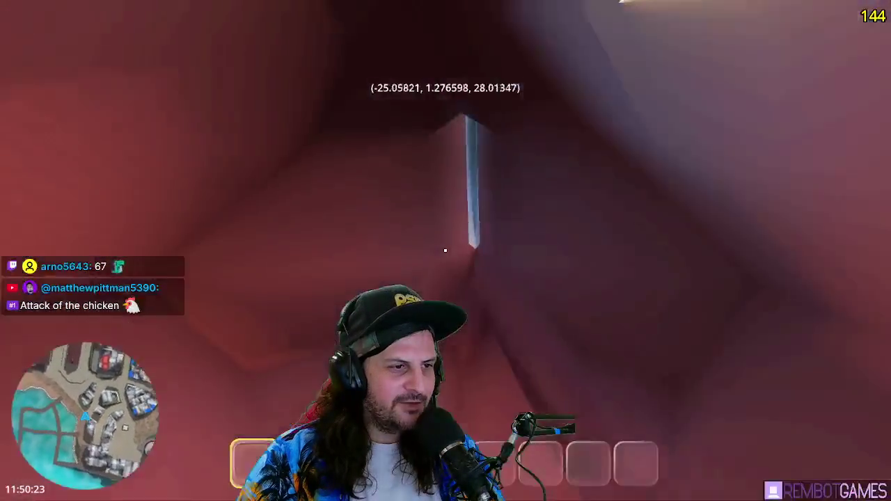
Circle the giant chicken to see it from behind and the side, then quit the game.
key("s")
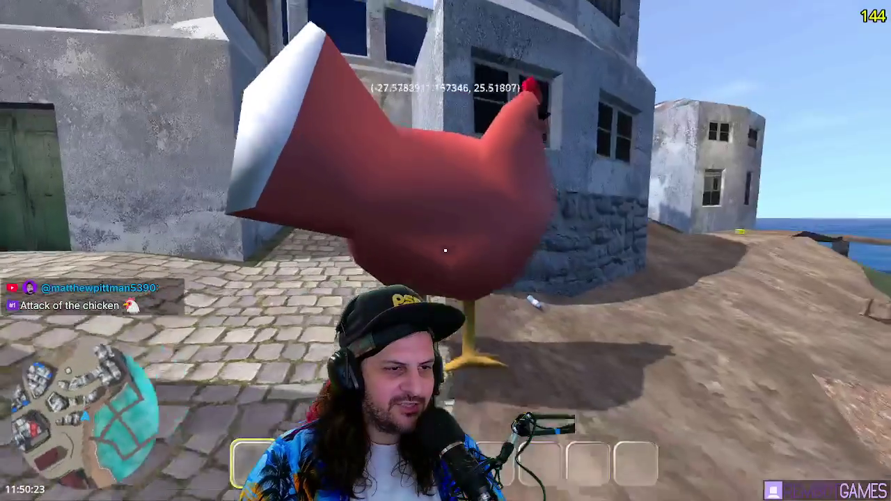
key("a")
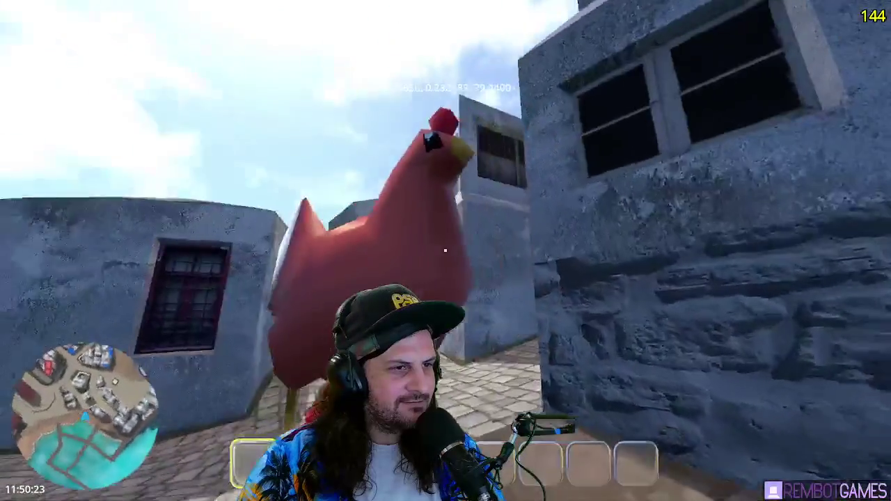
key("d")
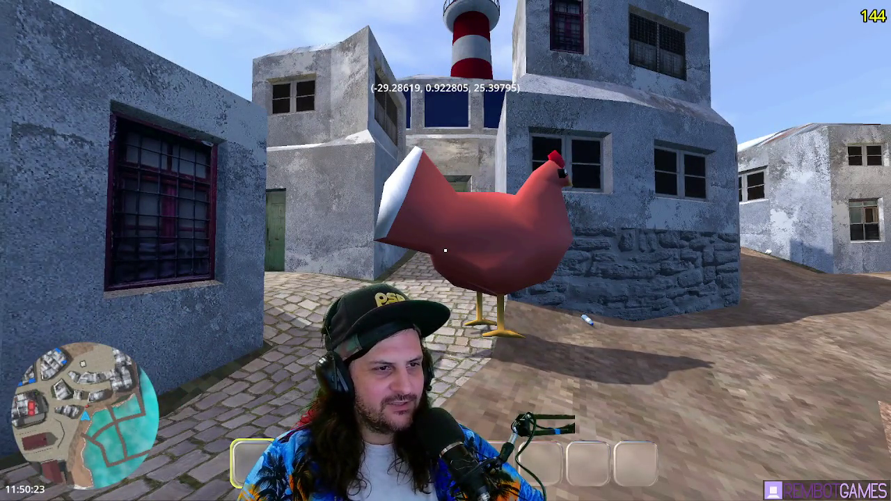
key("w")
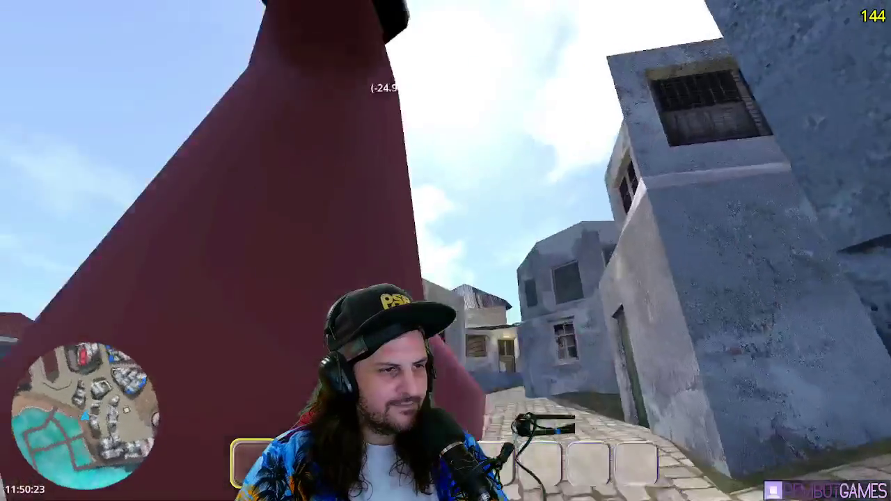
key("s")
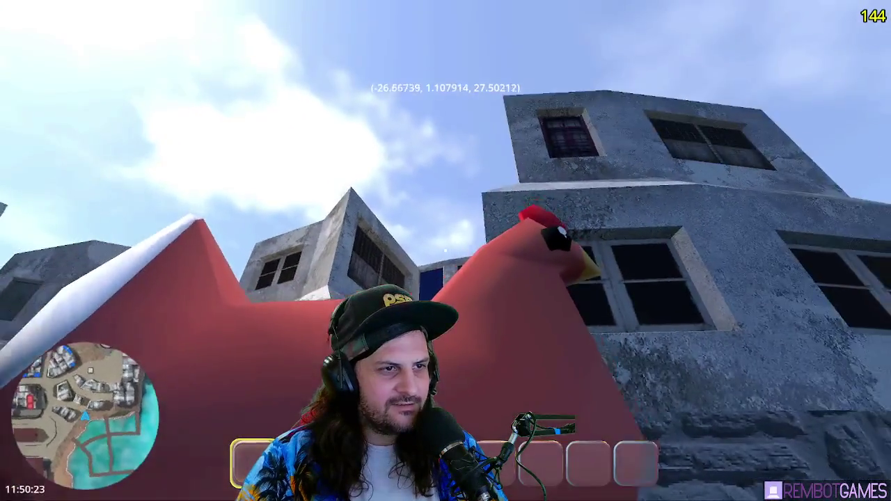
key("w")
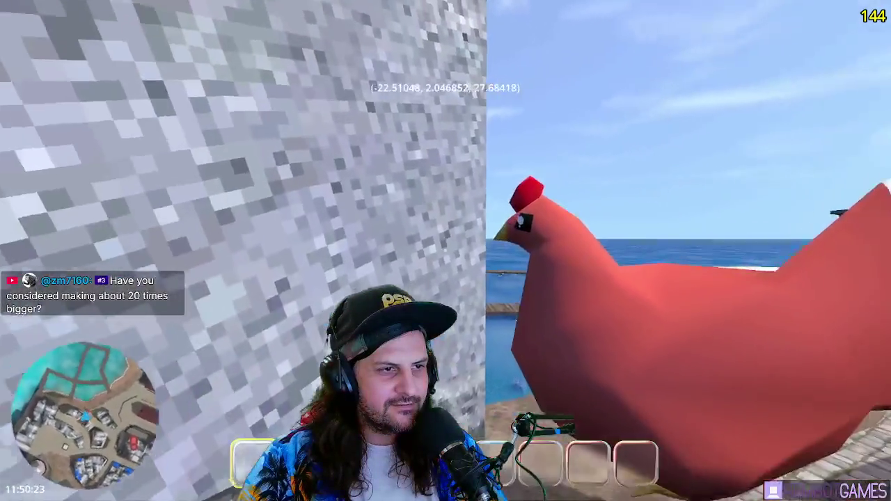
key("s")
key("F8")
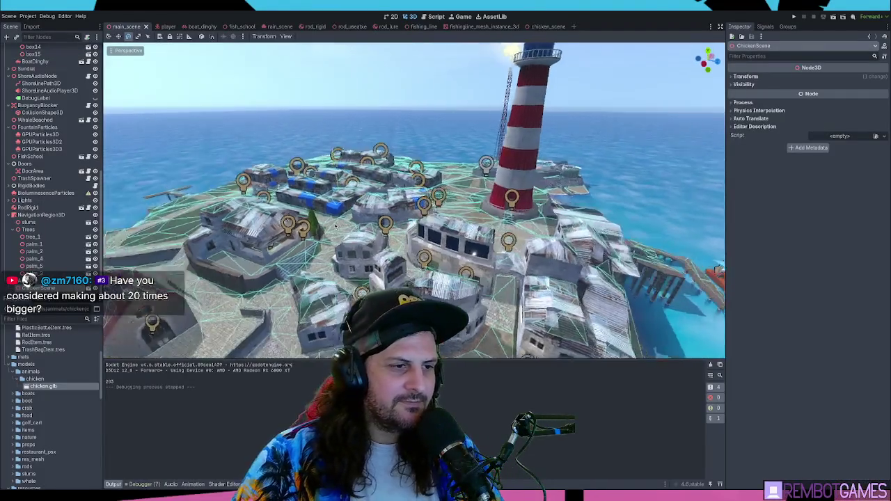
scroll(336, 227, "up", 3)
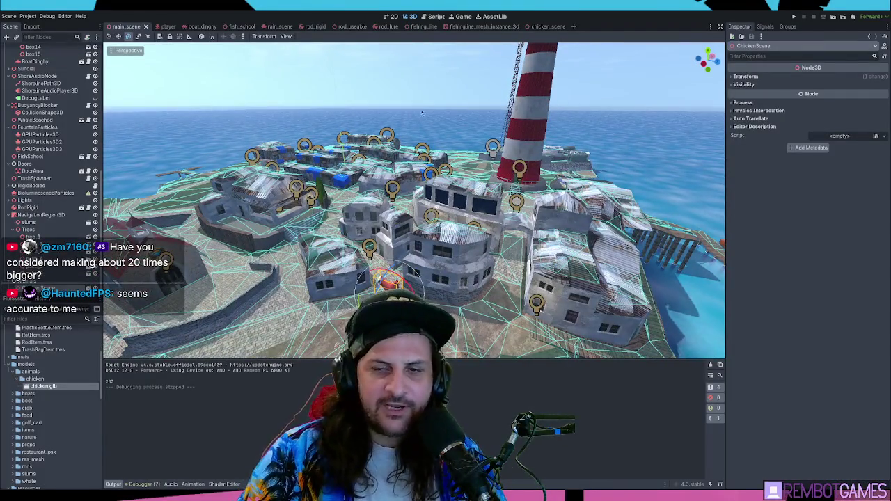
left_click(560, 26)
scroll(530, 222, "up", 4)
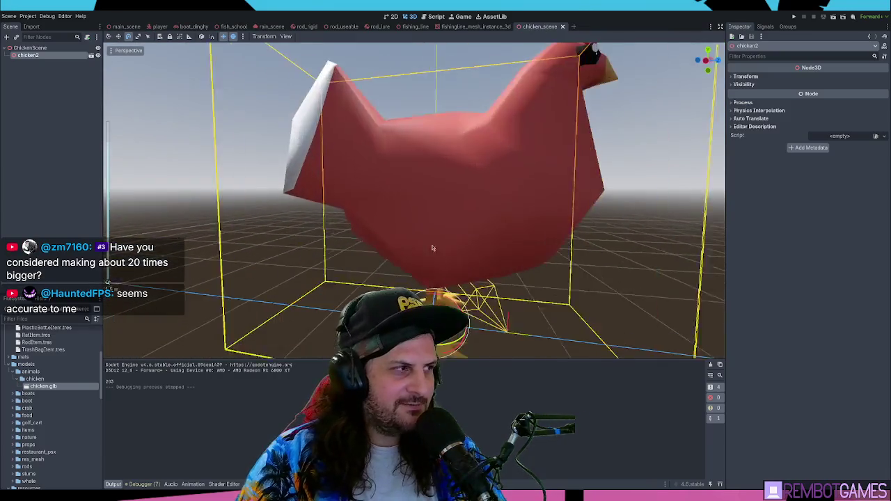
scroll(530, 221, "down", 3)
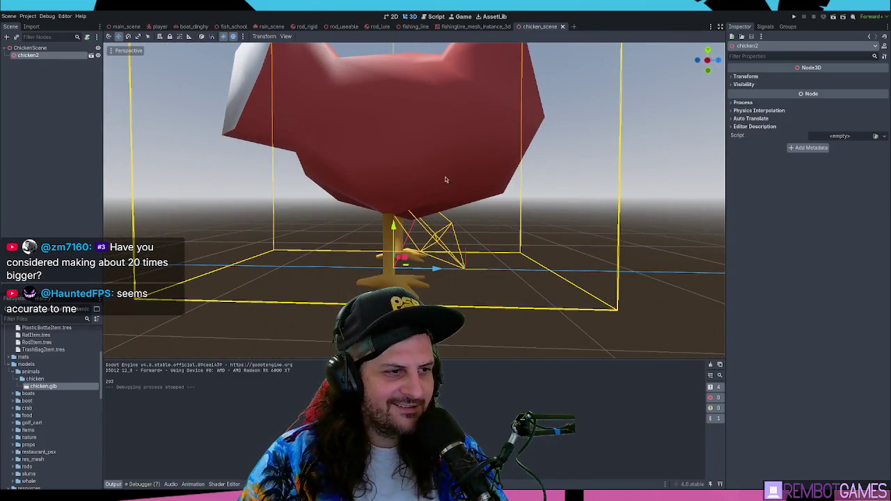
key("KP_7")
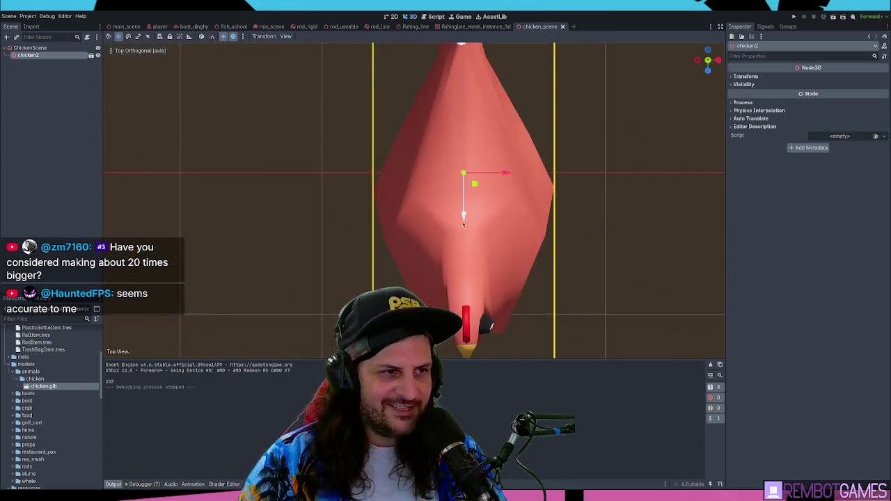
key("e")
mouse_move(412, 225)
left_mouse_down()
mouse_move(491, 174)
mouse_move(488, 236)
mouse_move(494, 172)
mouse_move(314, 123)
left_mouse_up()
key("KP_7")
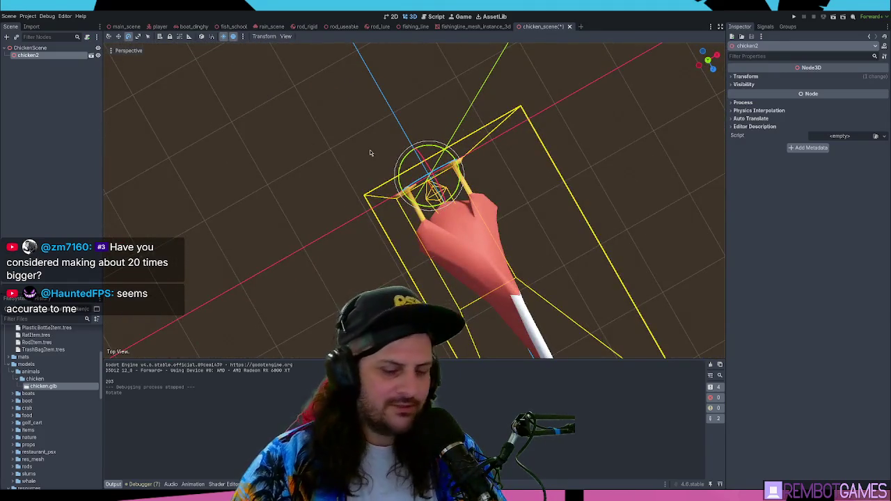
key("KP_7")
scroll(386, 152, "down", 2)
key("w")
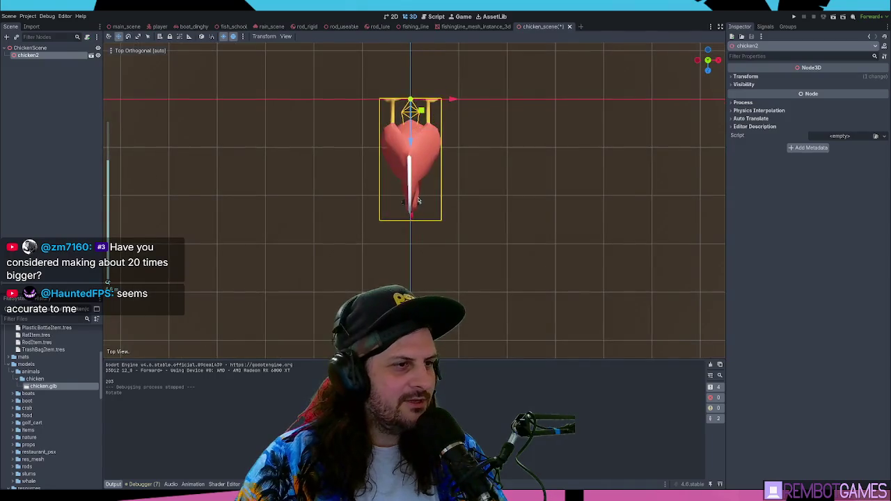
key("r")
left_click_drag(409, 163, 415, 113)
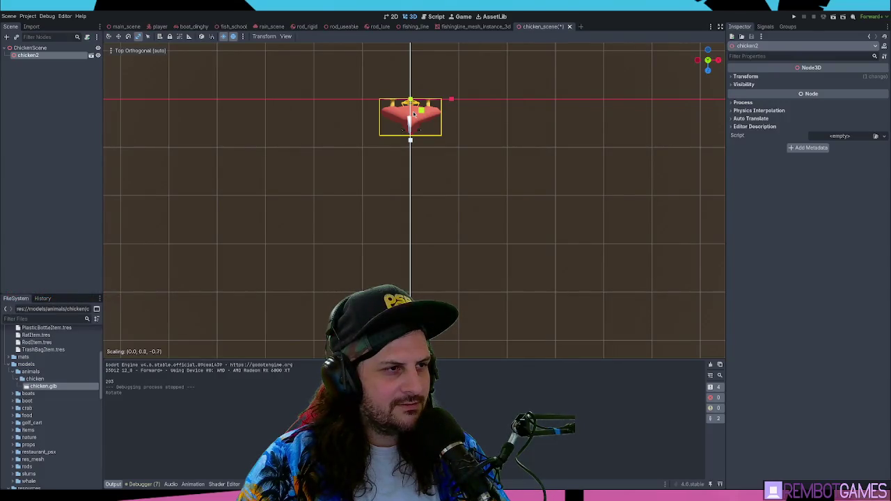
left_click_drag(415, 114, 415, 110)
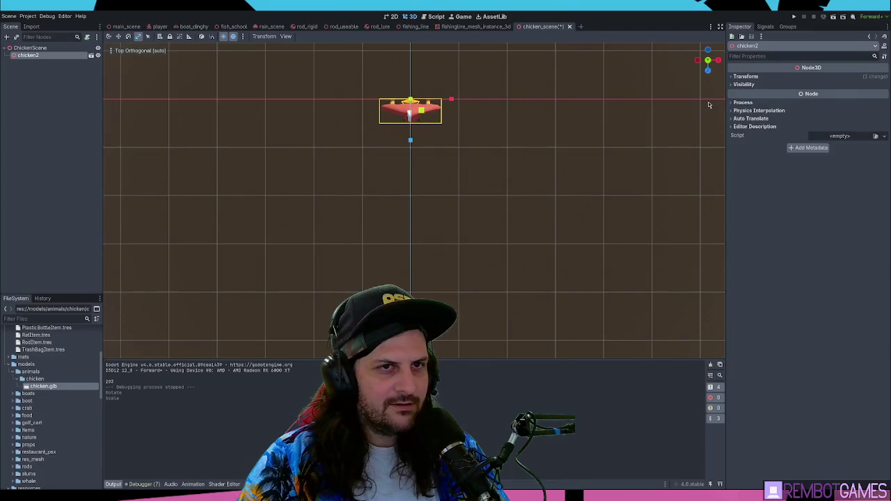
left_click(745, 77)
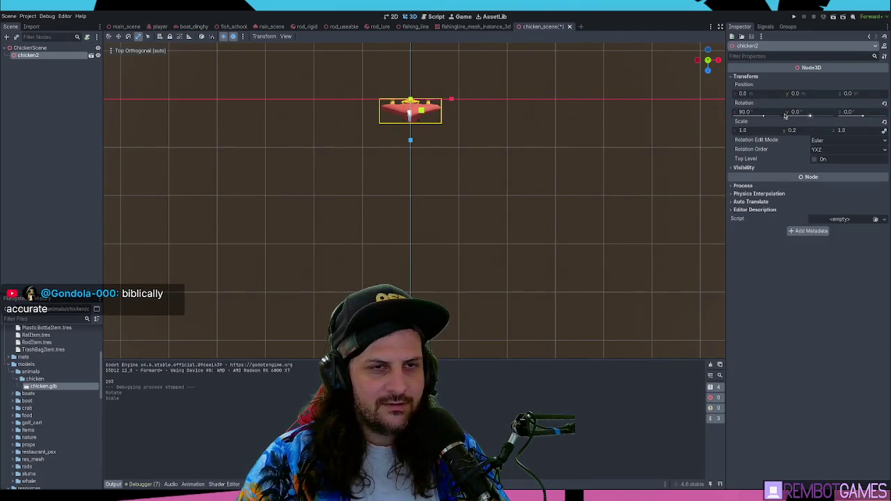
mouse_move(589, 163)
left_mouse_down()
mouse_move(483, 147)
mouse_move(552, 84)
left_mouse_up()
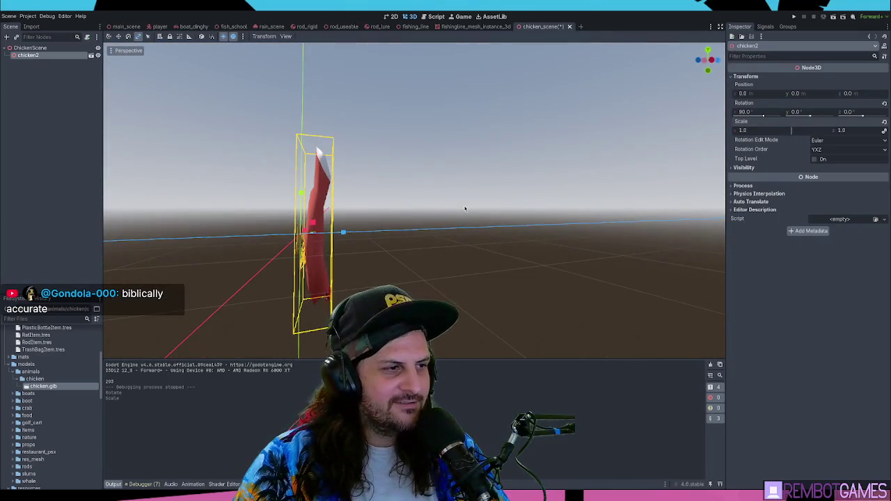
left_click_drag(450, 230, 416, 244)
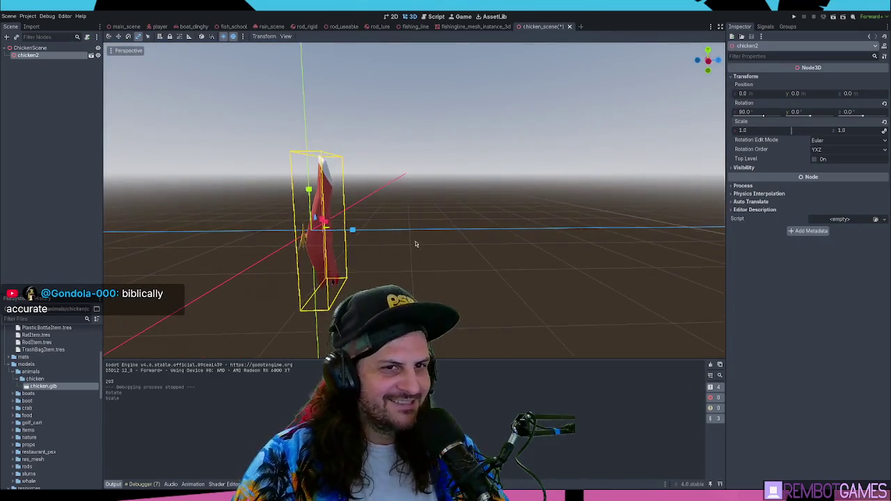
left_click(414, 244)
key("ctrl+z")
key("ctrl+z")
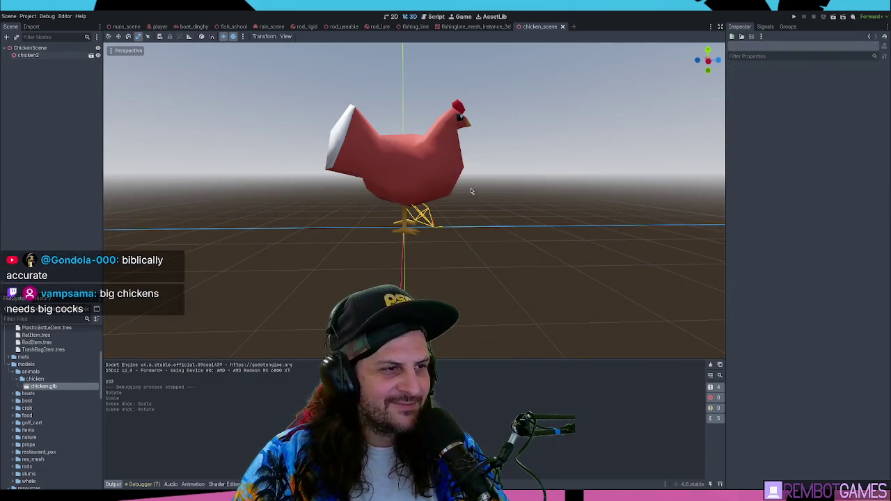
left_click_drag(471, 190, 439, 223)
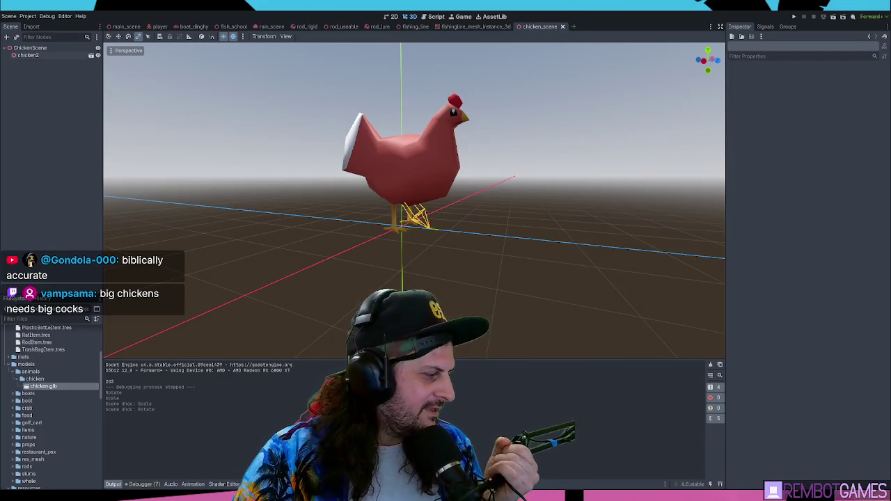
double_click(28, 52)
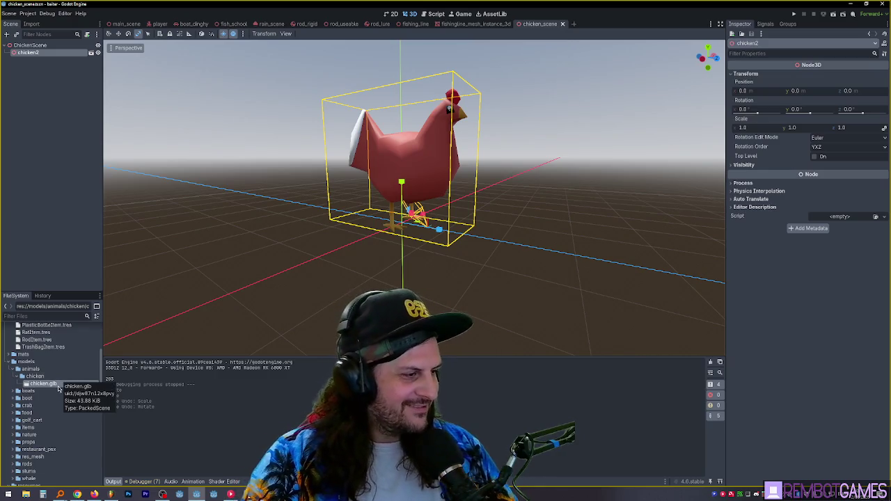
double_click(59, 385)
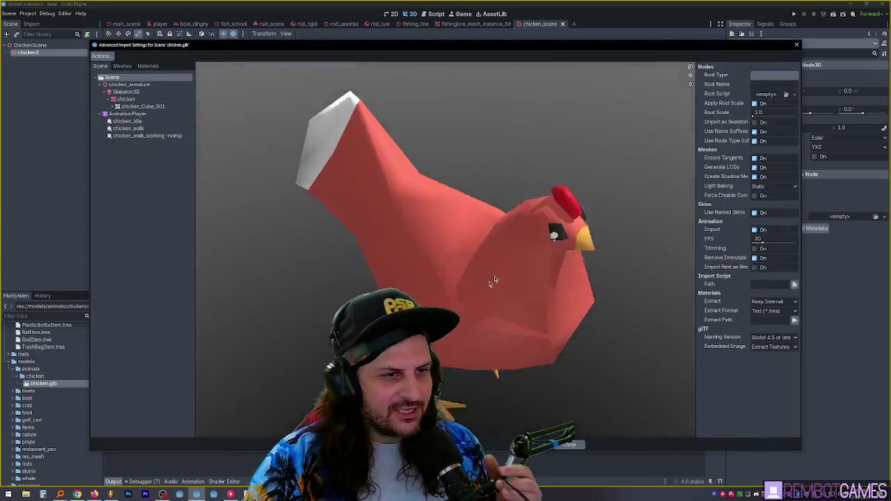
Set the chicken.glb import root scale to 0.2 and reimport the model.
mouse_move(489, 281)
left_mouse_down()
mouse_move(443, 238)
mouse_move(530, 215)
mouse_move(474, 161)
left_mouse_up()
type("0.2")
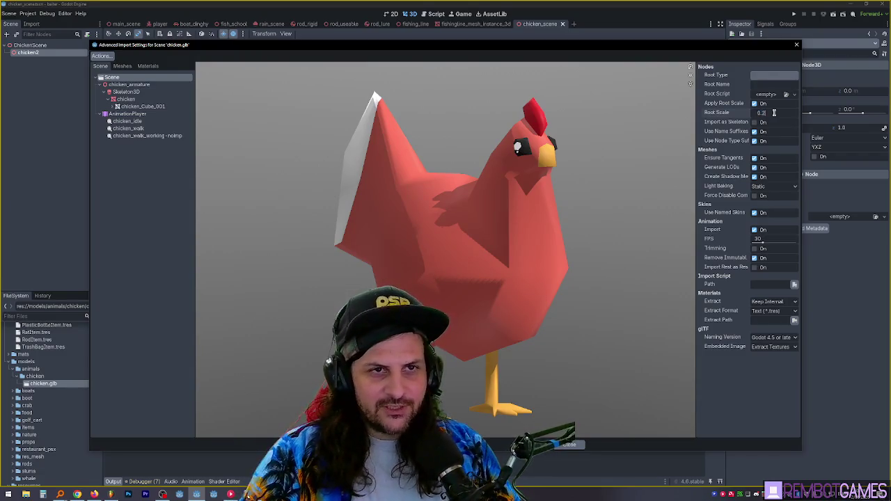
key("Return")
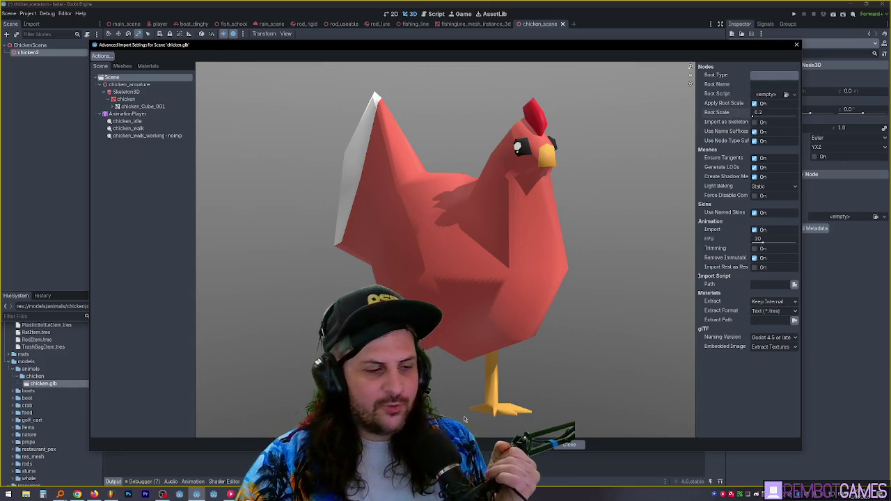
left_click(570, 444)
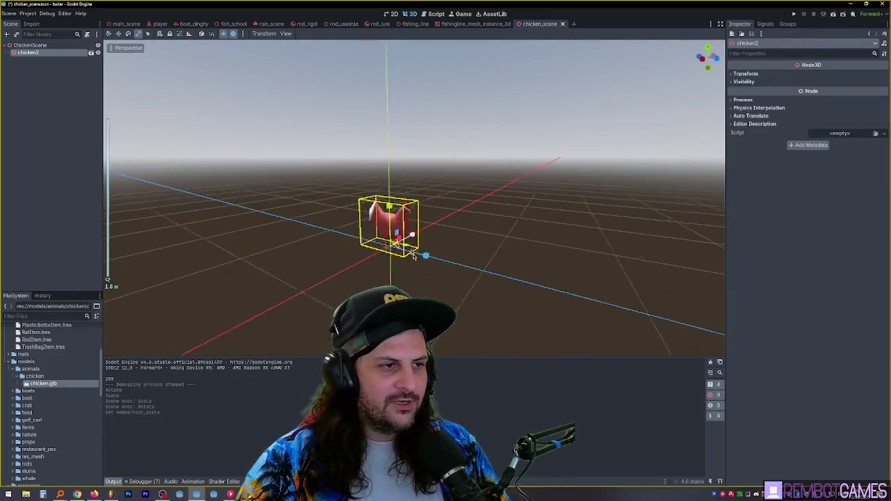
left_click_drag(470, 250, 509, 243)
left_click(746, 74)
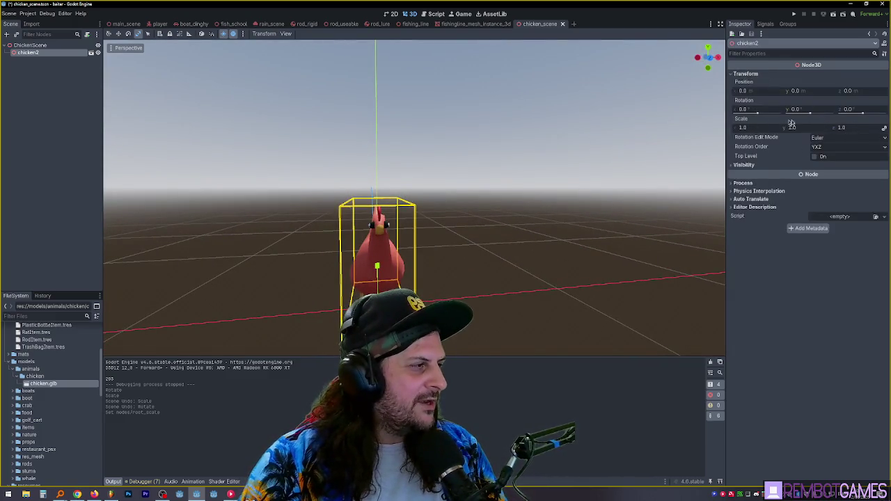
left_click_drag(587, 252, 591, 219)
scroll(591, 219, "up", 3)
left_click_drag(502, 217, 548, 205)
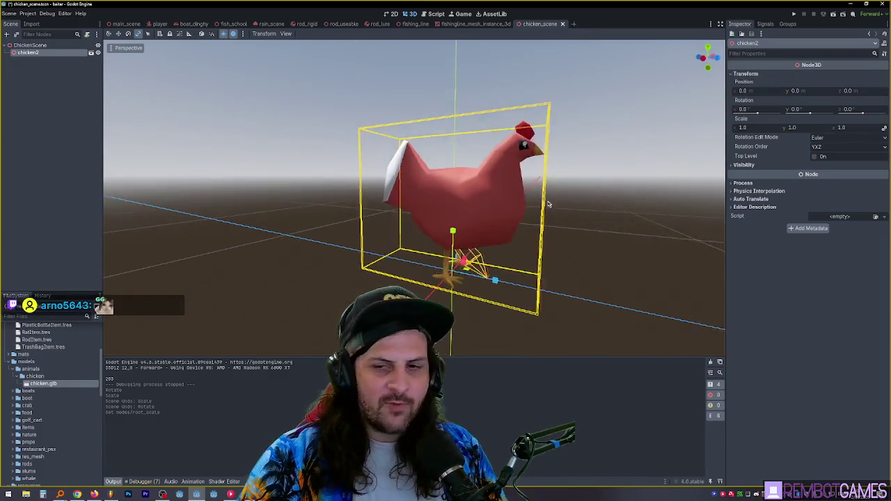
scroll(548, 204, "down", 3)
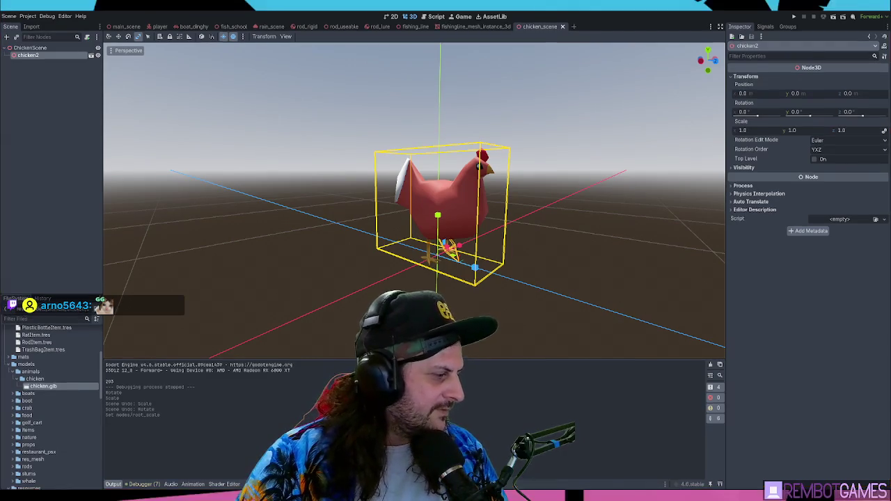
key("ctrl+s")
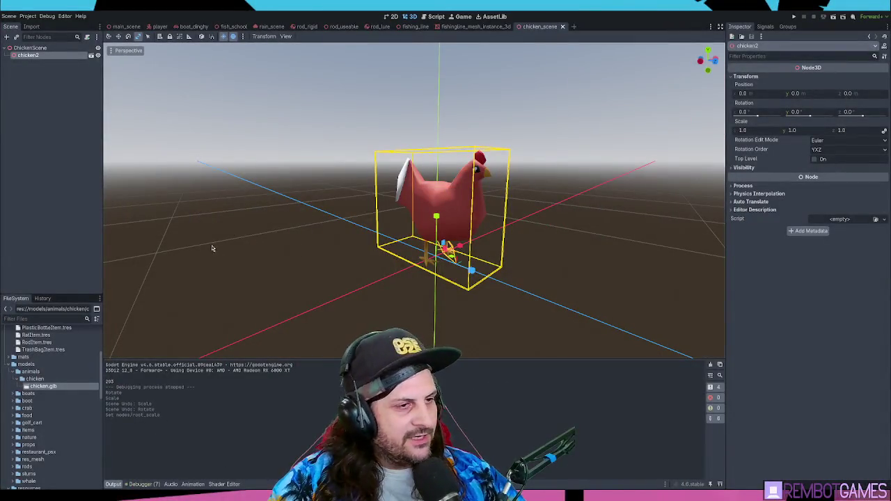
Deselect the resized chicken, orbit to a front view, then return to the main island scene.
scroll(212, 248, "down", 3)
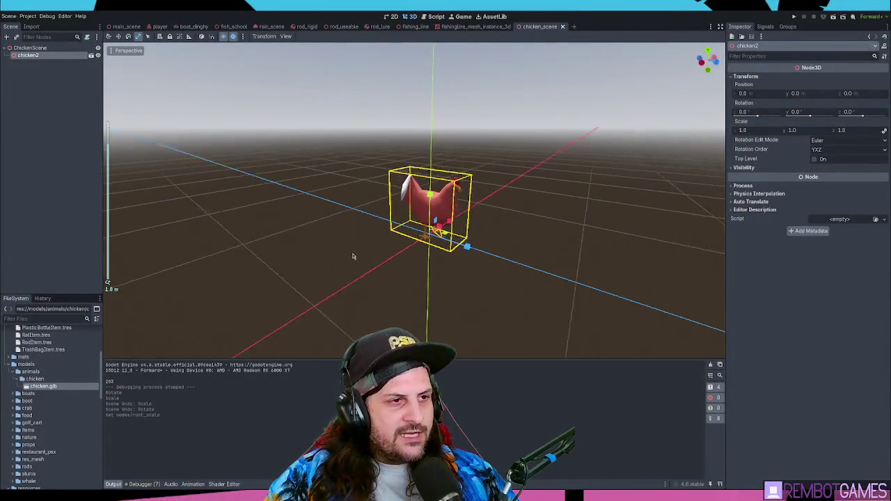
left_click(351, 257)
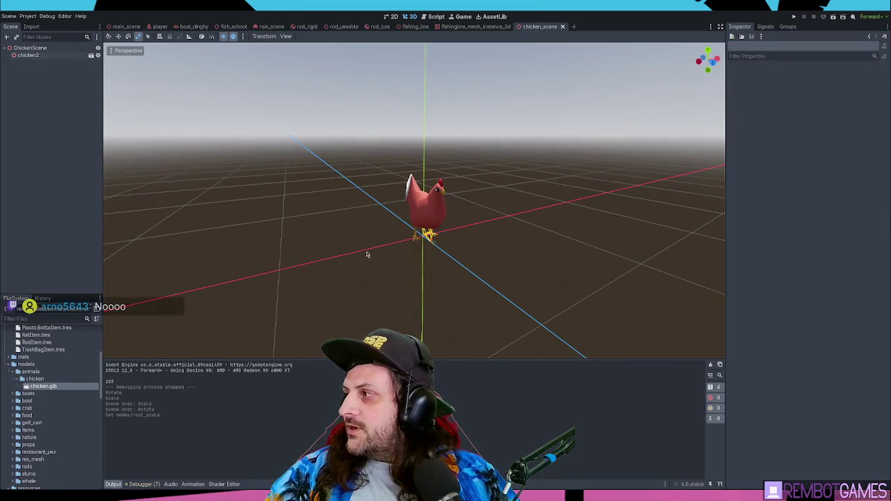
mouse_move(367, 254)
left_mouse_down()
mouse_move(363, 245)
mouse_move(441, 223)
mouse_move(494, 219)
mouse_move(430, 218)
left_mouse_up()
scroll(441, 222, "up", 2)
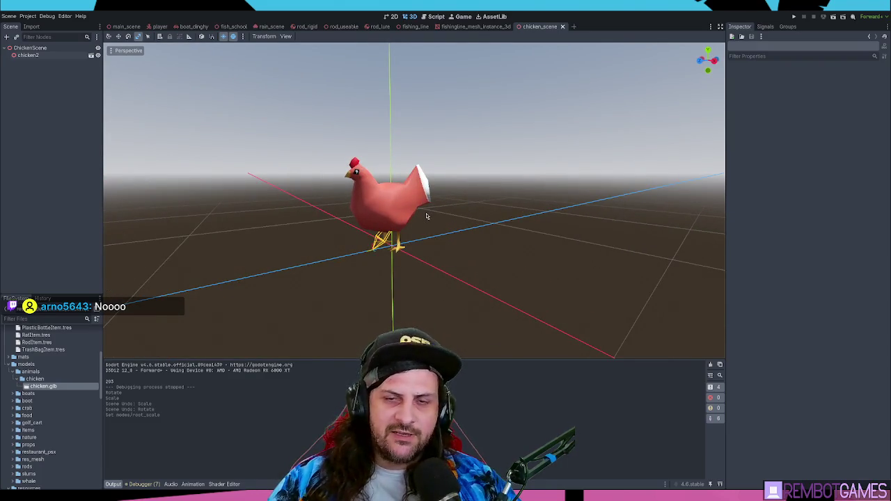
mouse_move(488, 219)
left_mouse_down()
mouse_move(464, 221)
mouse_move(515, 223)
left_mouse_up()
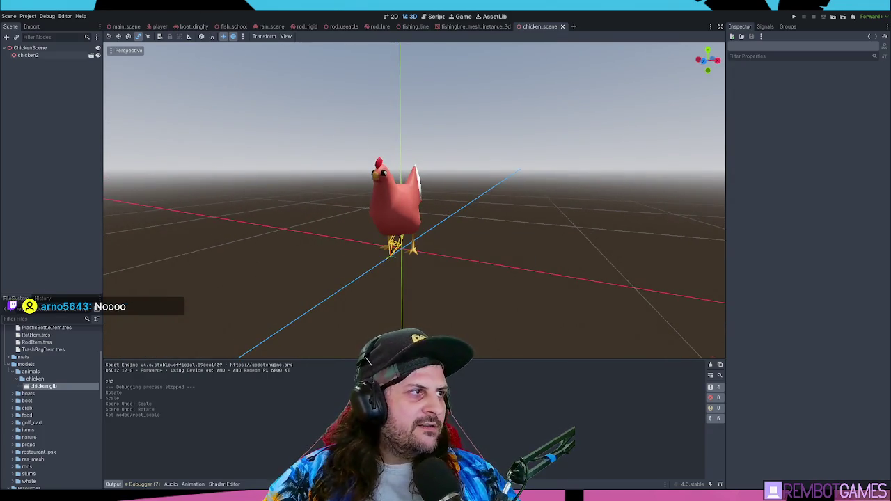
left_click(128, 28)
mouse_move(307, 178)
left_mouse_down()
mouse_move(327, 178)
mouse_move(295, 176)
mouse_move(373, 153)
mouse_move(384, 176)
mouse_move(399, 177)
left_mouse_up()
Move the chicken instance onto the sandy ground and orbit to check its placement near the pier.
key("g")
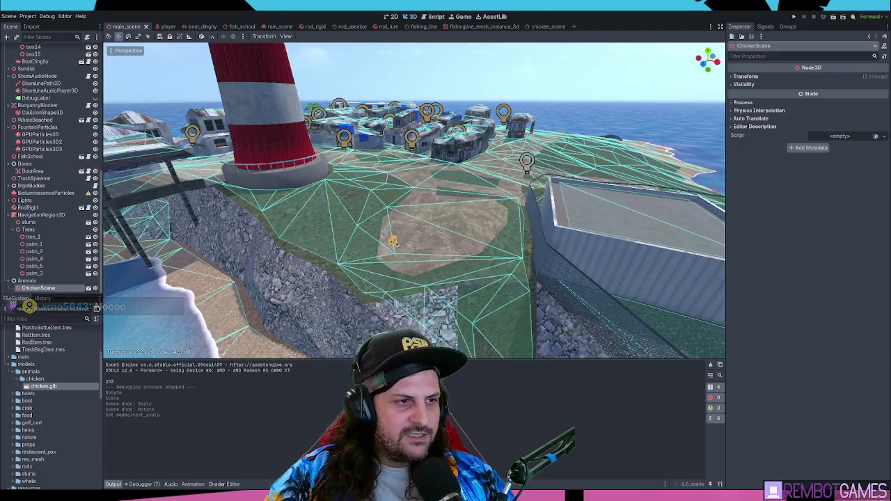
key("f")
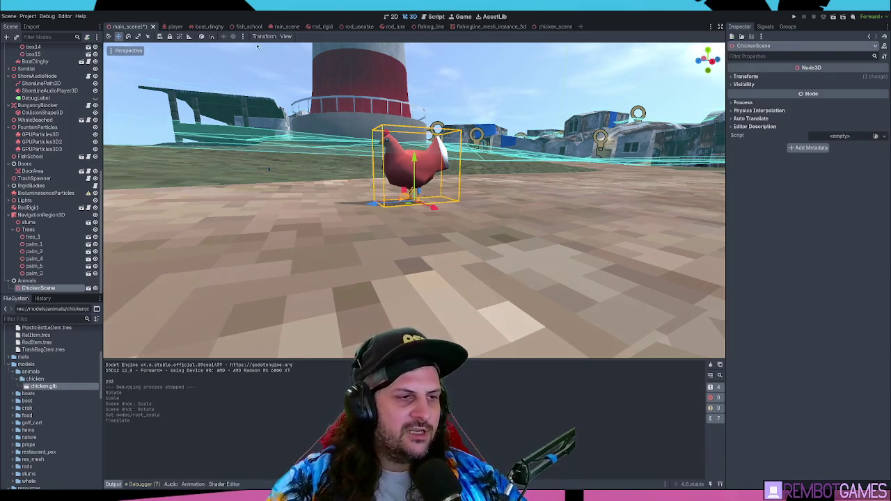
left_click_drag(257, 47, 461, 186)
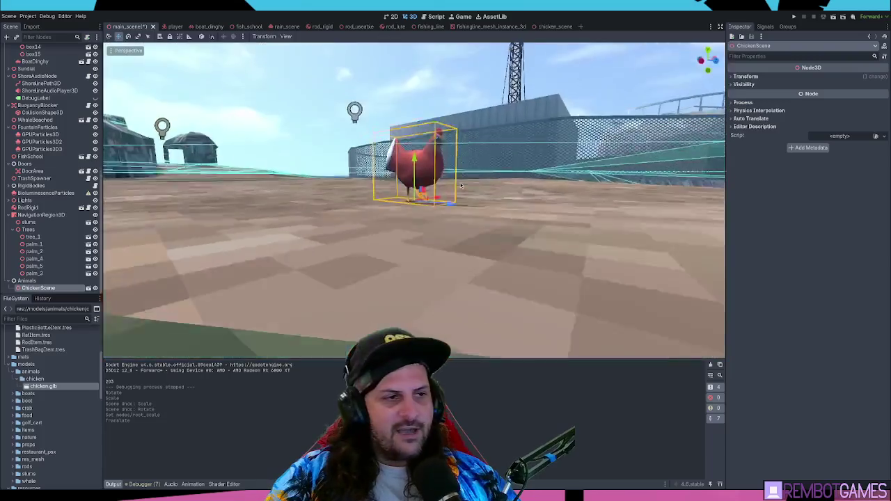
scroll(461, 186, "up", 8)
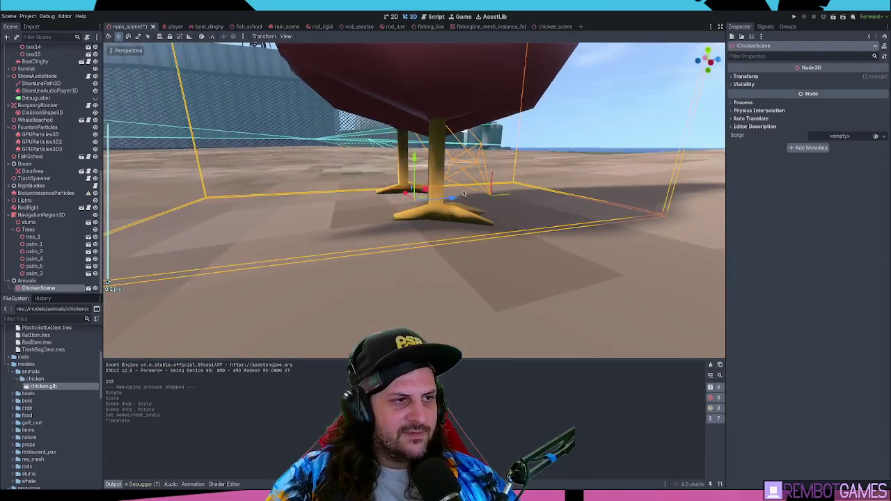
scroll(465, 194, "down", 6)
left_click_drag(465, 195, 453, 208)
scroll(444, 220, "up", 3)
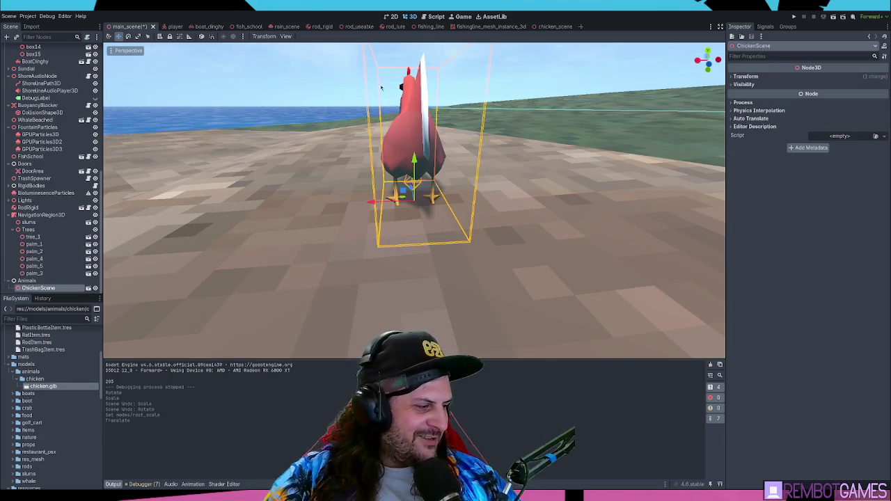
scroll(265, 180, "down", 5)
left_click_drag(265, 180, 425, 185)
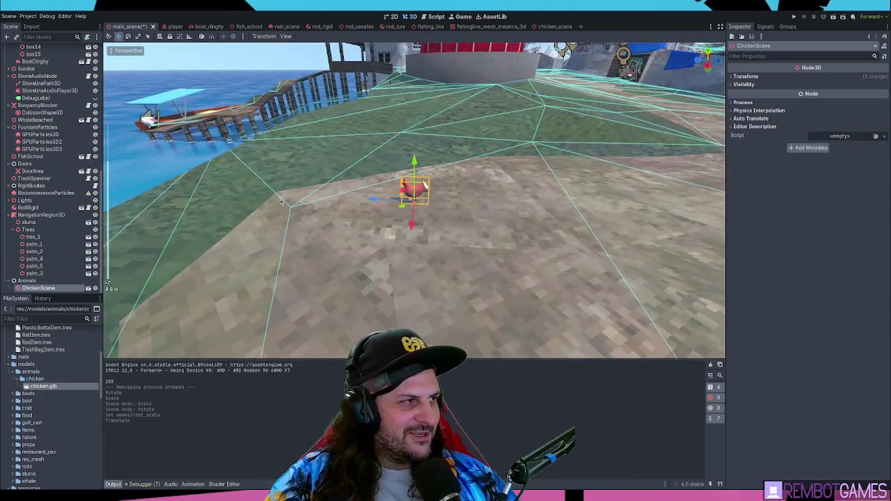
Save main_scene, recheck the chicken from another angle, and save again.
key("ctrl+s")
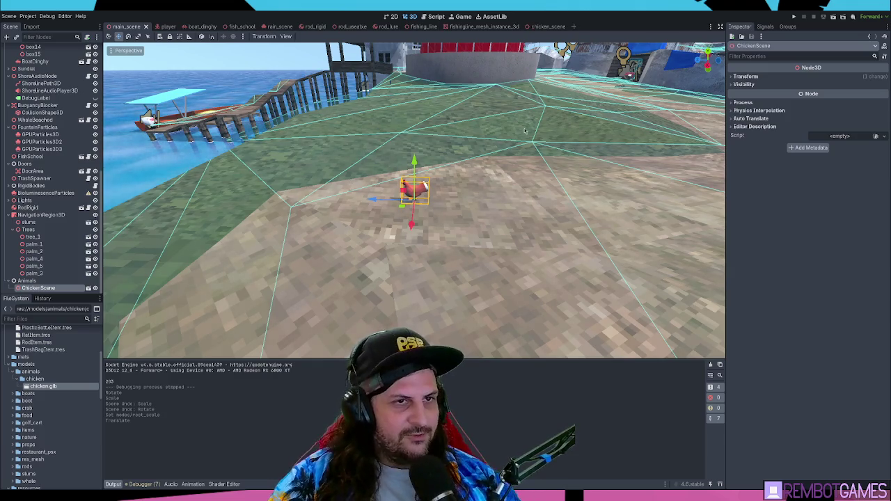
mouse_move(525, 131)
left_mouse_down()
mouse_move(512, 122)
mouse_move(484, 136)
mouse_move(487, 189)
mouse_move(423, 182)
left_mouse_up()
key("ctrl+s")
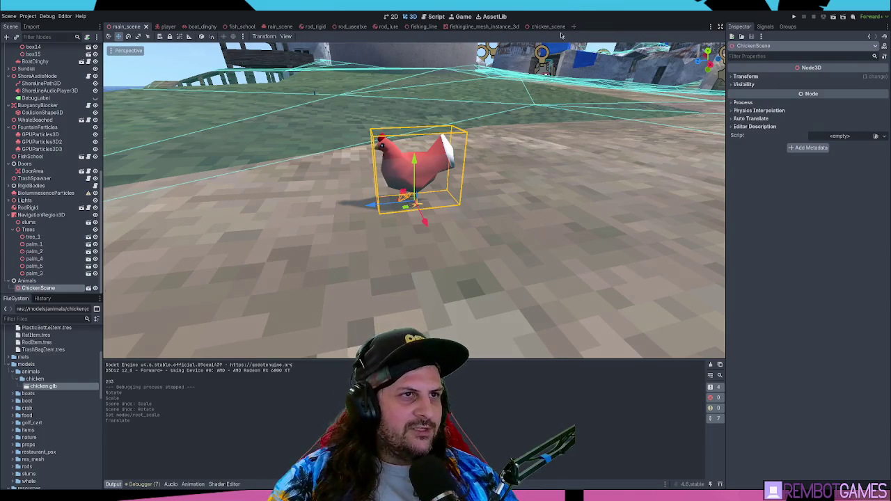
left_click(550, 26)
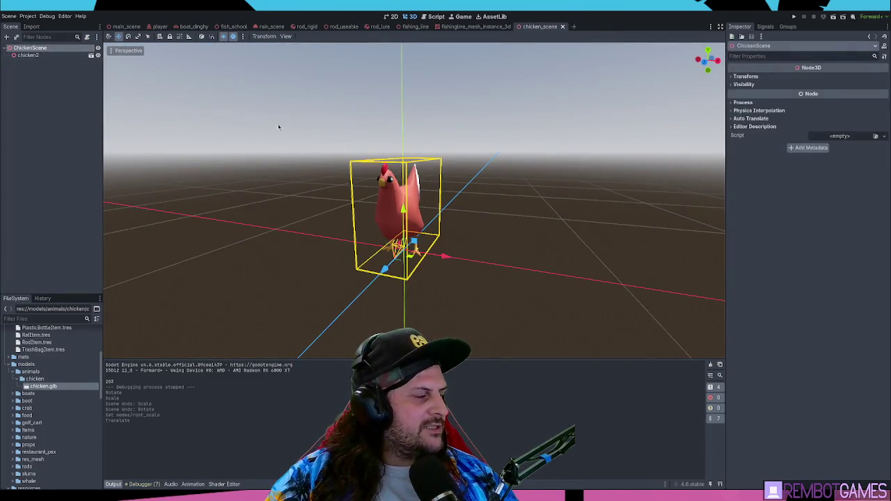
left_click_drag(278, 127, 456, 219)
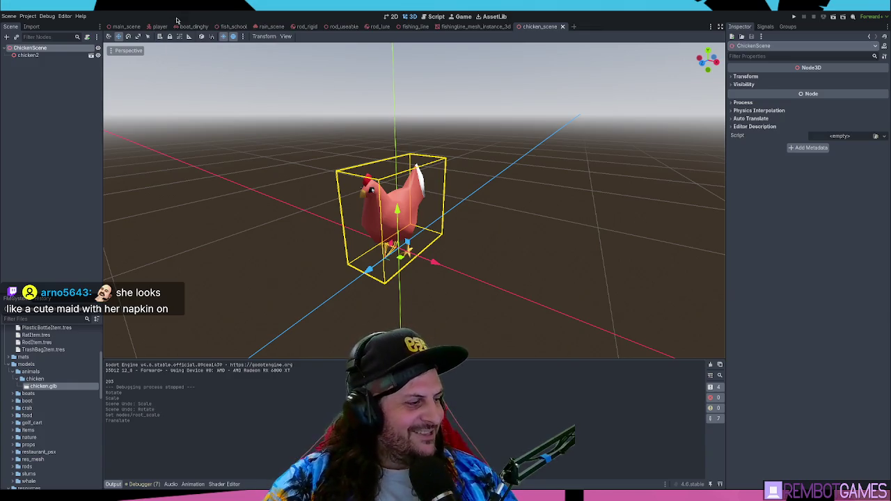
left_click(122, 26)
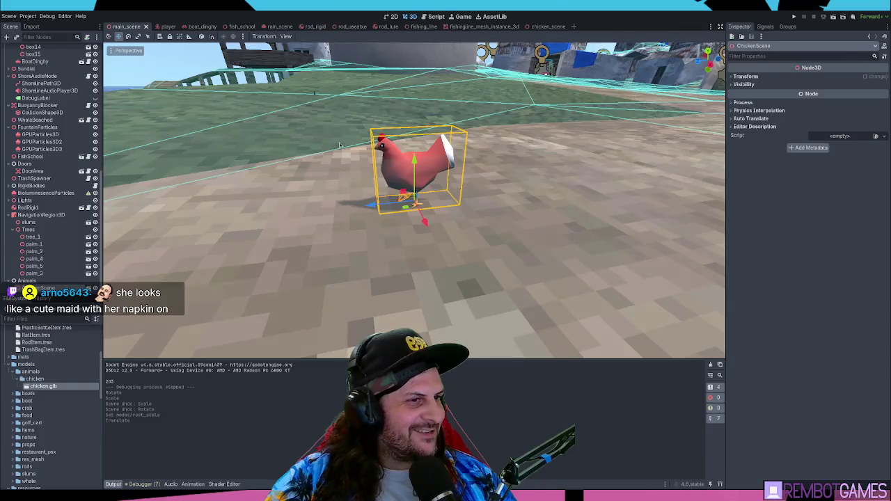
Zoom out over the dirt clearing, select Animals and ChickenScene, and pan across the terrain.
scroll(339, 145, "down", 5)
scroll(292, 225, "up", 3)
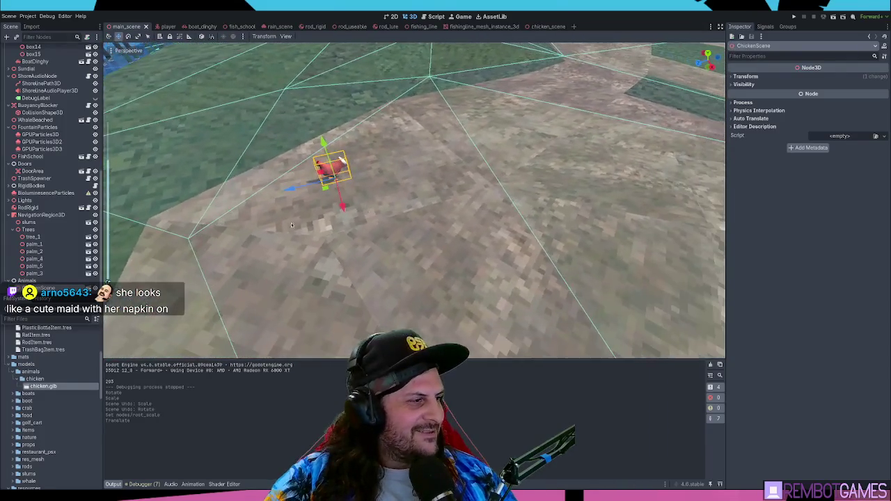
scroll(449, 216, "down", 3)
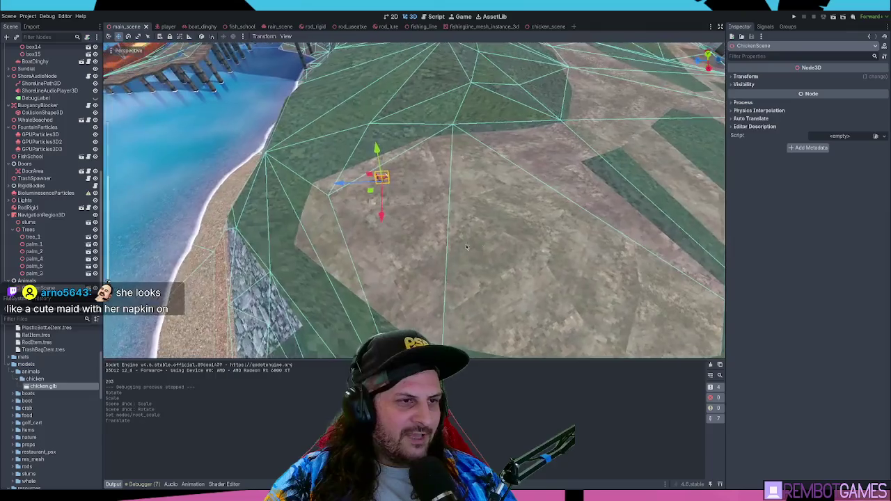
scroll(571, 241, "down", 4)
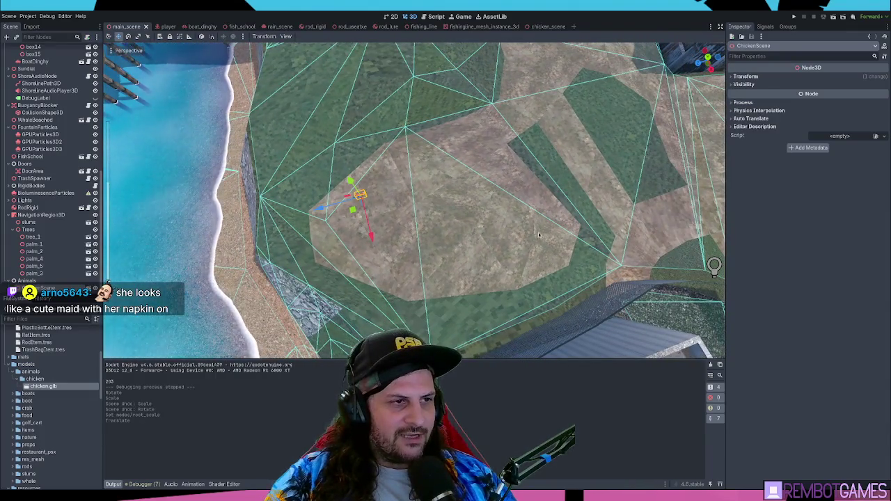
scroll(367, 198, "up", 3)
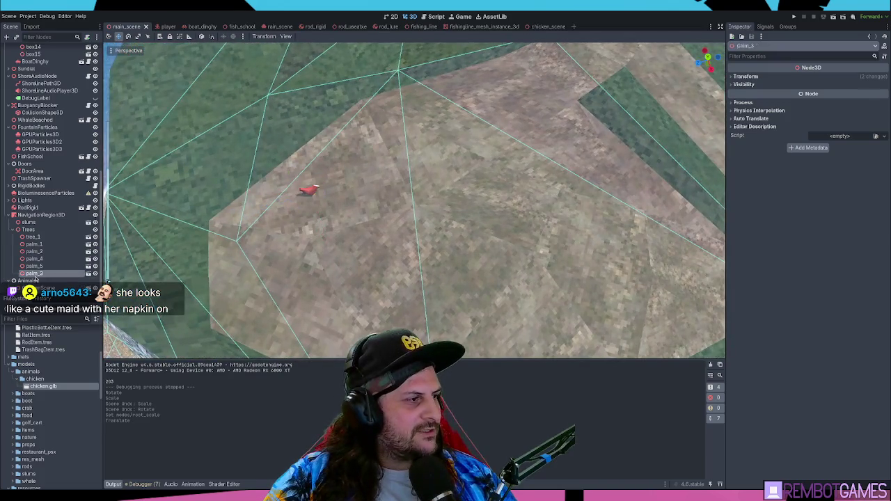
left_click(32, 280)
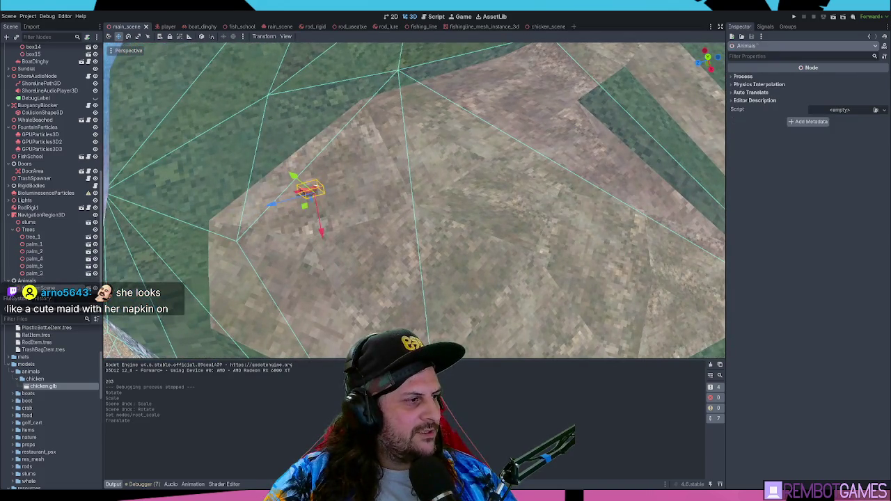
left_click(38, 288)
left_click_drag(468, 204, 429, 232)
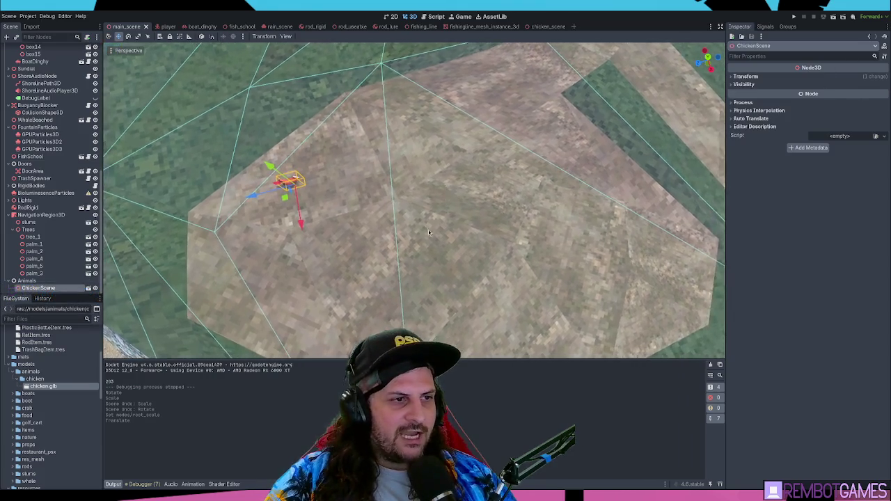
left_click(59, 282)
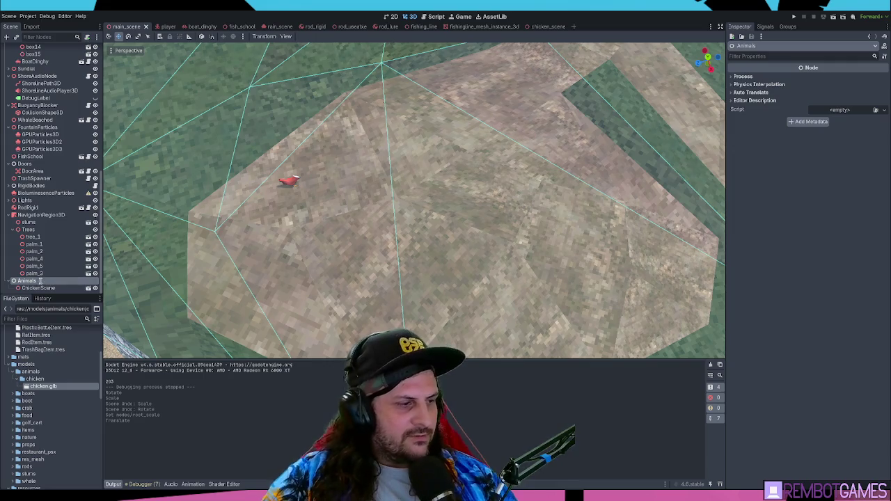
Rename Animals to AnimalStuff and add a Marker3D child under it.
key("BackSpace")
type("Stuff")
key("Return")
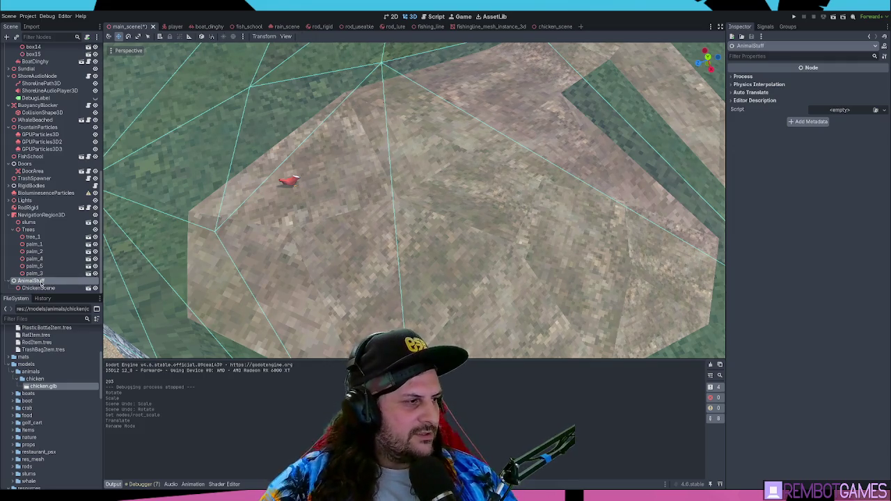
key("Return")
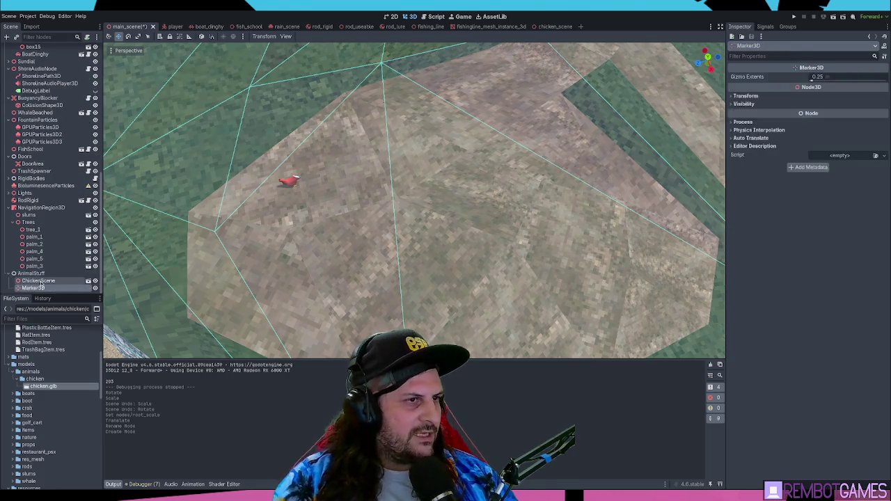
Move the new marker, check it from above and in perspective, then undo and frame it.
key("g")
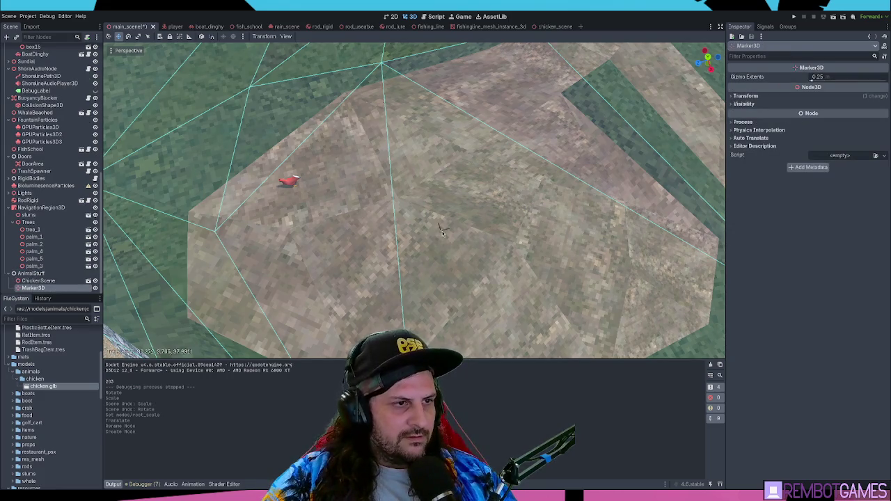
left_click(430, 219)
key("KP_7")
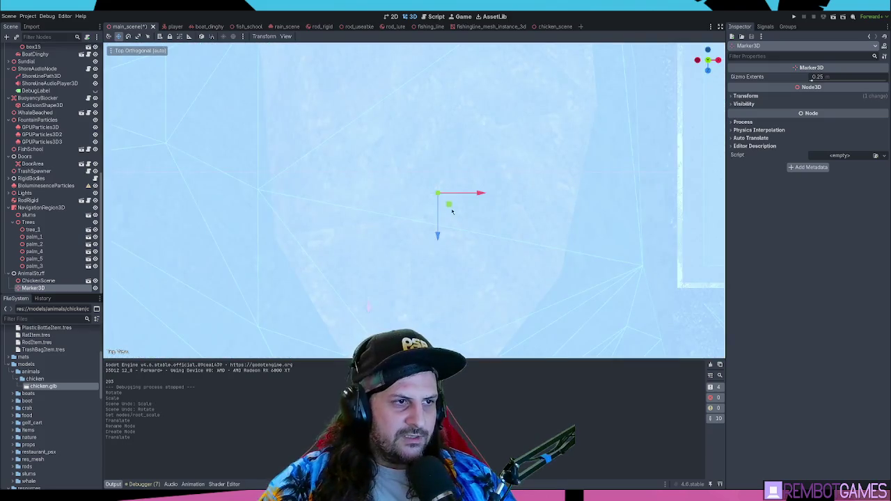
scroll(467, 201, "down", 10)
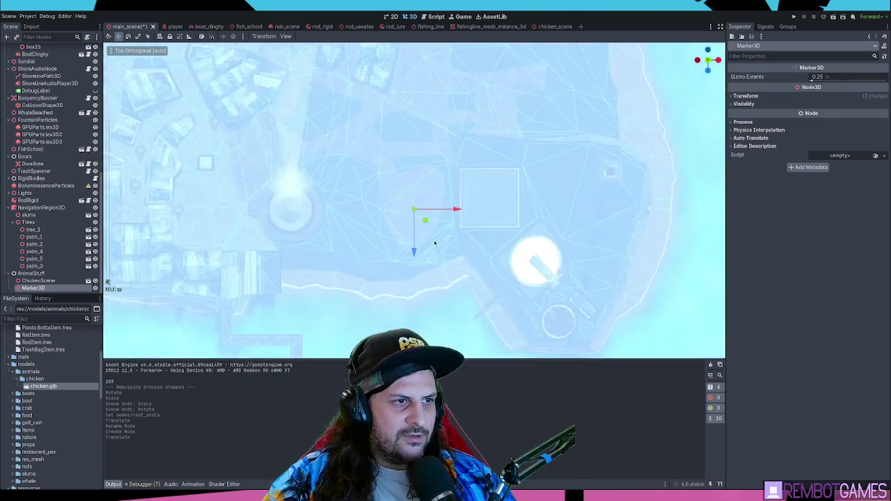
left_click_drag(435, 241, 288, 38)
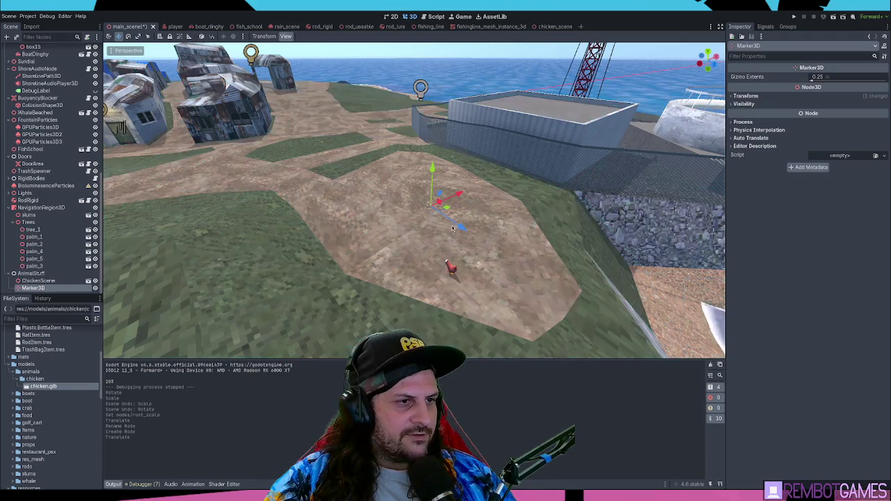
mouse_move(453, 229)
left_mouse_down()
mouse_move(380, 237)
mouse_move(391, 200)
left_mouse_up()
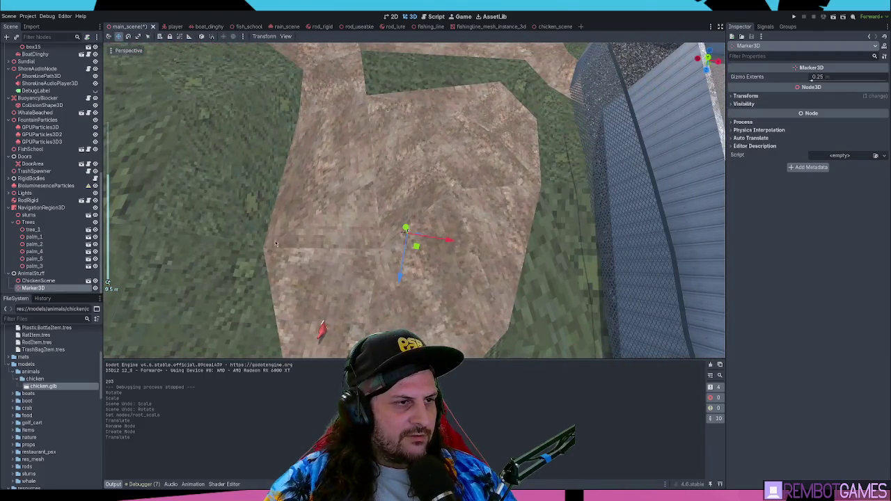
mouse_move(276, 244)
left_mouse_down()
mouse_move(479, 256)
mouse_move(423, 216)
mouse_move(310, 195)
mouse_move(252, 197)
left_mouse_up()
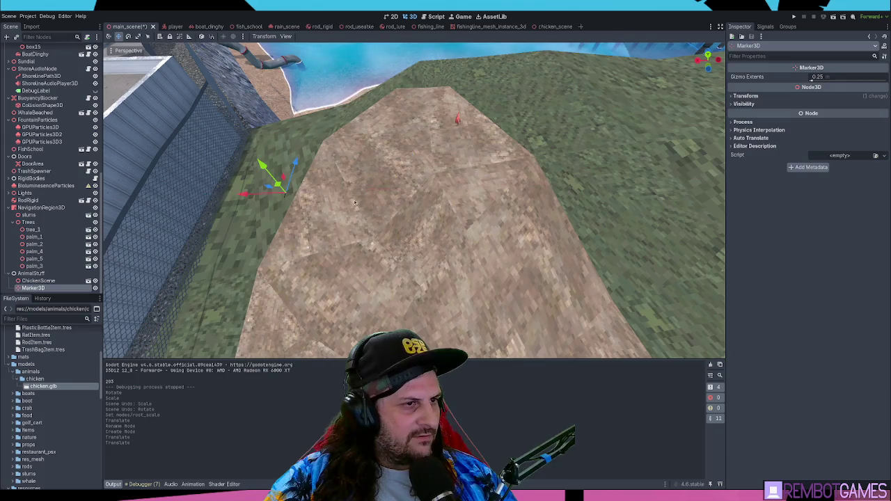
key("ctrl+z")
key("f")
left_click_drag(385, 196, 348, 196)
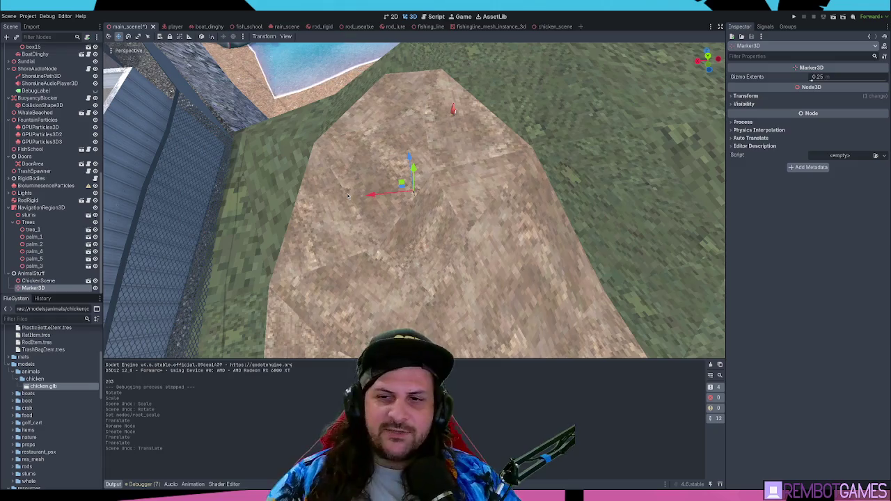
Try sliding the marker both ways along the X axis, undoing each attempt.
left_click_drag(376, 196, 404, 193)
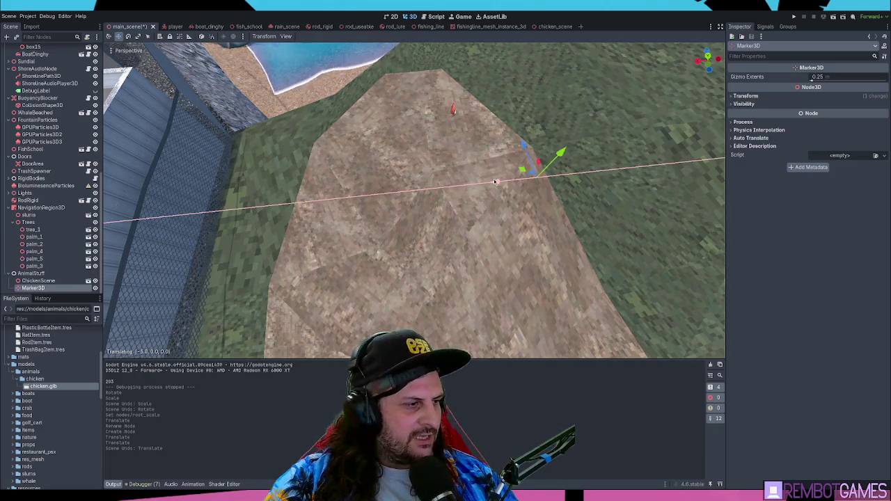
left_click_drag(496, 182, 496, 182)
key("ctrl+z")
left_click_drag(369, 195, 321, 199)
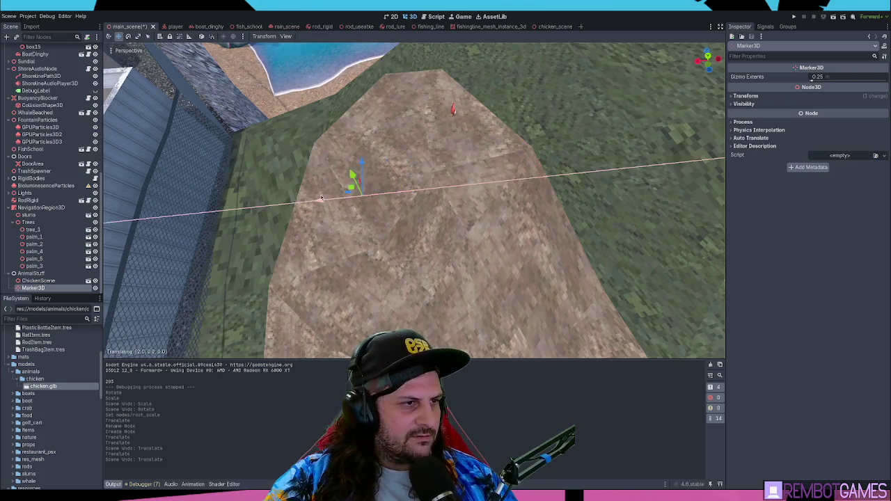
left_click_drag(255, 211, 244, 214)
key("ctrl+z")
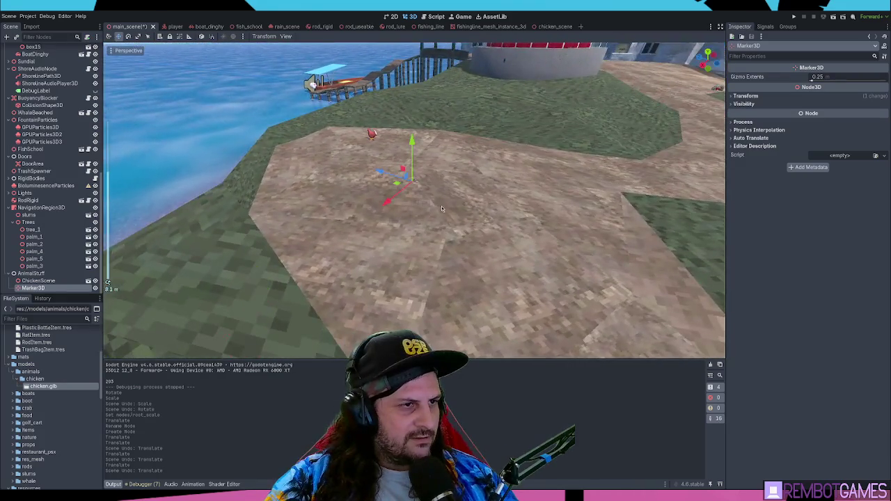
mouse_move(426, 257)
left_mouse_down()
mouse_move(355, 195)
mouse_move(477, 201)
left_mouse_up()
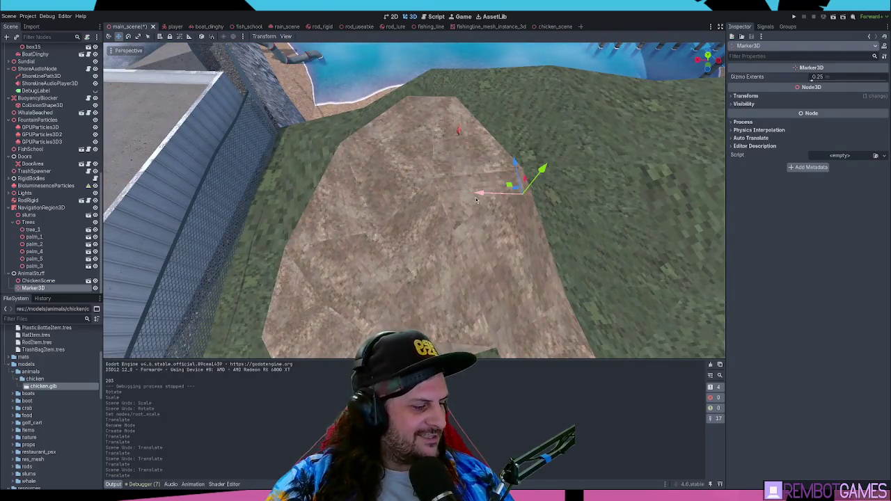
key("ctrl+z")
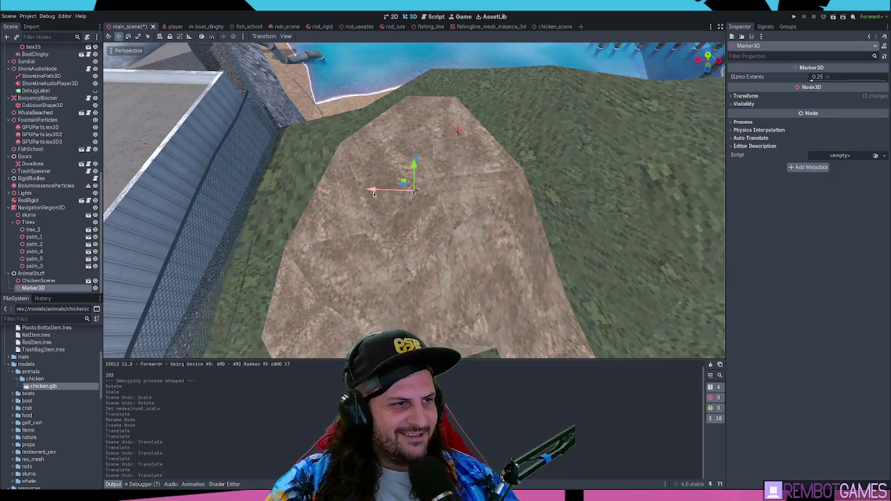
left_click_drag(374, 195, 389, 194)
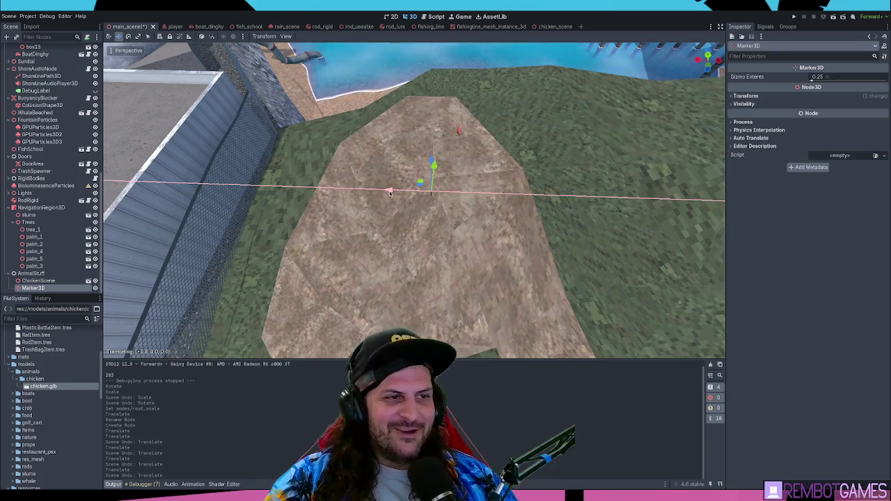
left_click_drag(391, 193, 391, 193)
key("ctrl+z")
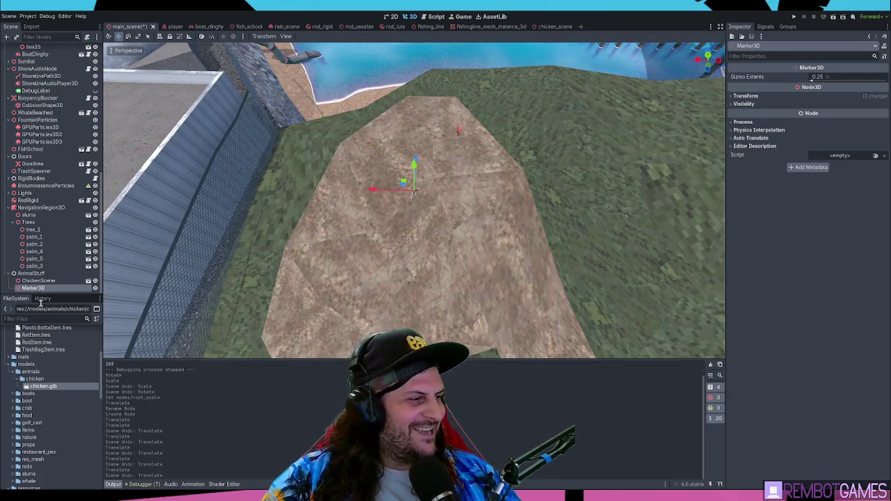
Set the Marker3D position in the Inspector to X 29 and Z 38.
left_click(42, 289)
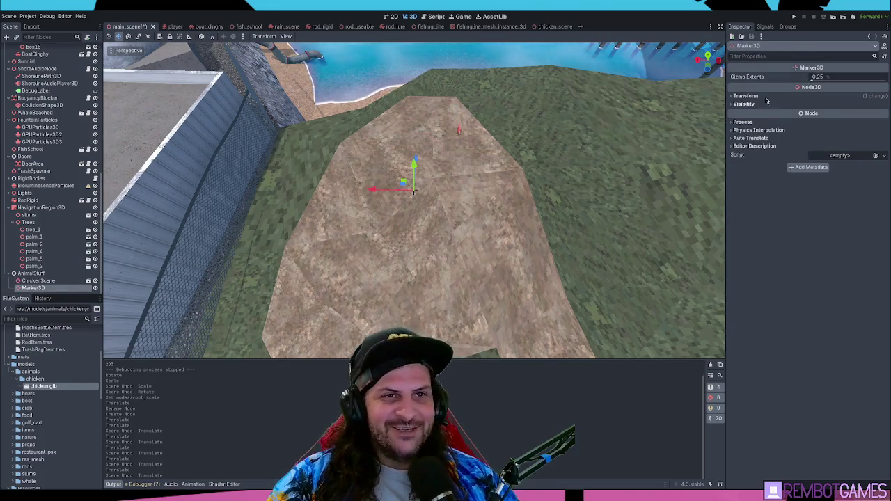
left_click(766, 97)
left_click(771, 112)
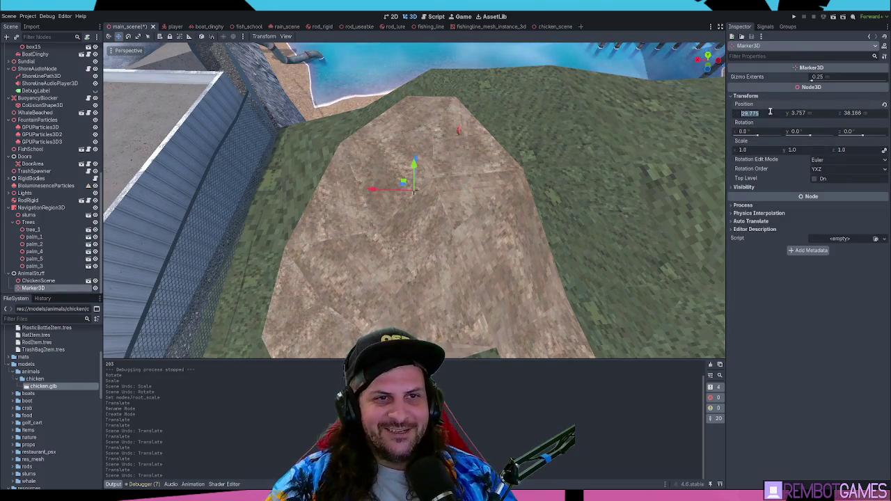
type("29")
left_click(820, 113)
type("38")
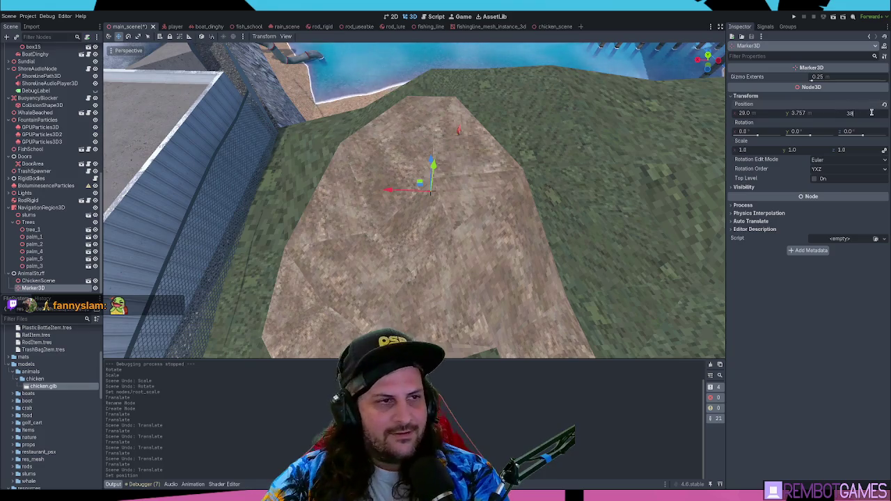
key("Return")
left_click_drag(529, 209, 479, 207)
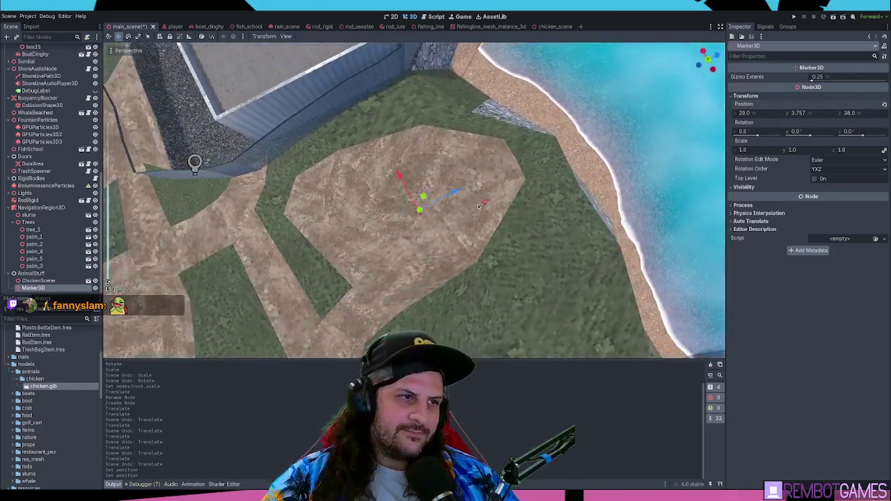
Move the marker along the X axis only to a new spot in the clearing.
key("g")
key("x")
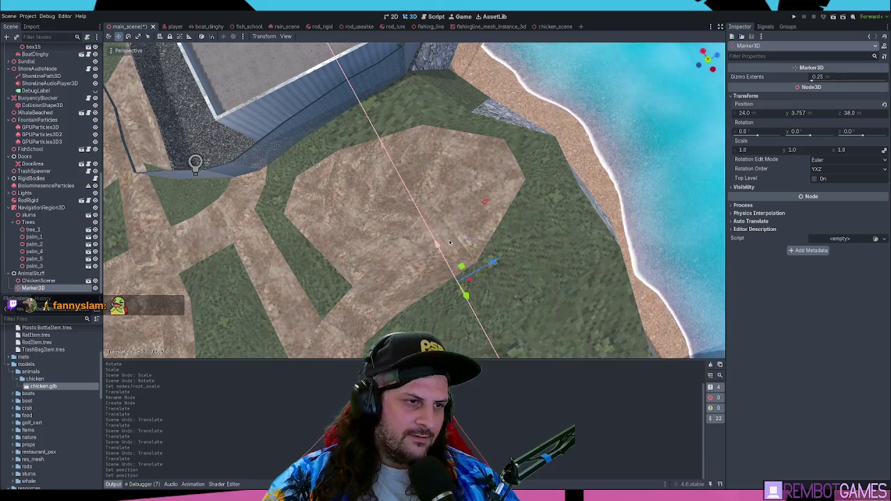
mouse_move(385, 139)
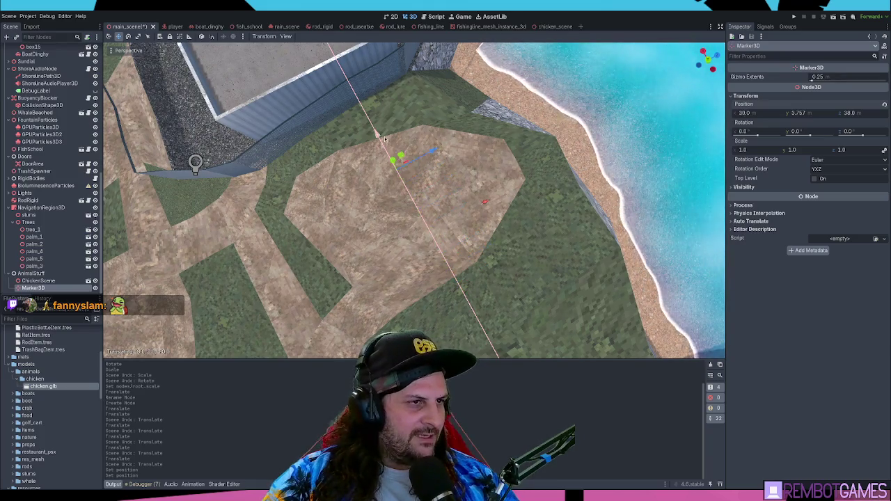
mouse_move(376, 122)
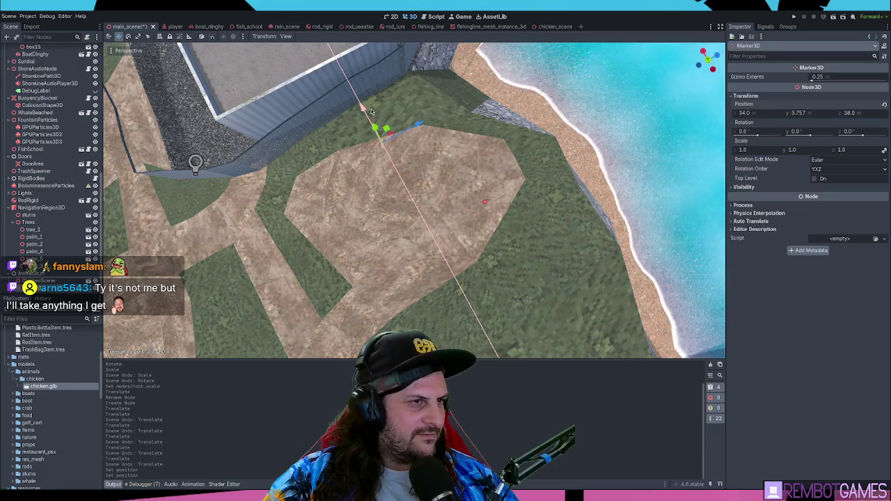
left_click(371, 112)
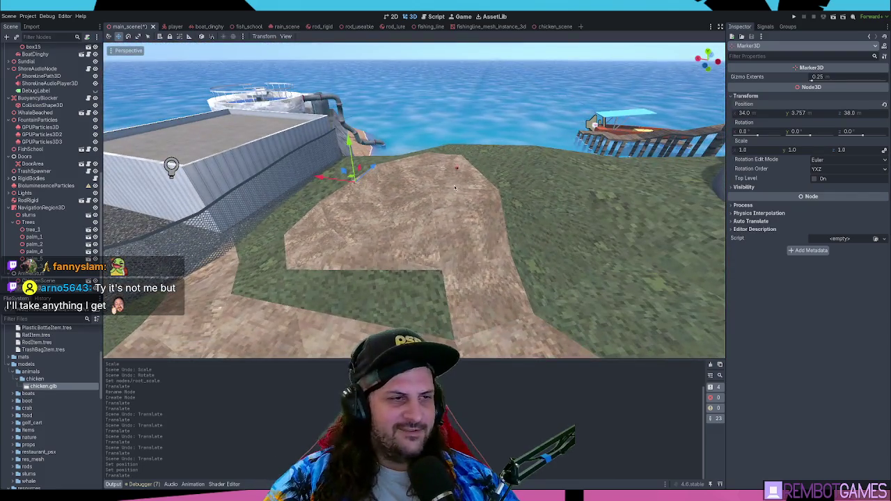
Undo the last move, frame the marker over the path, and rename it FarmCenterPoint.
mouse_move(455, 187)
left_mouse_down()
mouse_move(492, 227)
mouse_move(420, 234)
mouse_move(565, 217)
mouse_move(338, 203)
mouse_move(415, 240)
mouse_move(320, 188)
mouse_move(295, 181)
mouse_move(298, 195)
mouse_move(286, 200)
left_mouse_up()
key("ctrl+z")
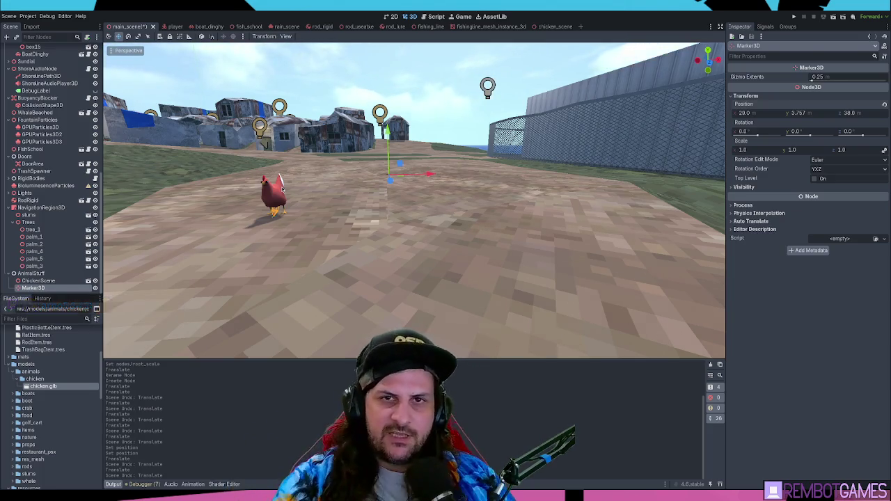
key("f")
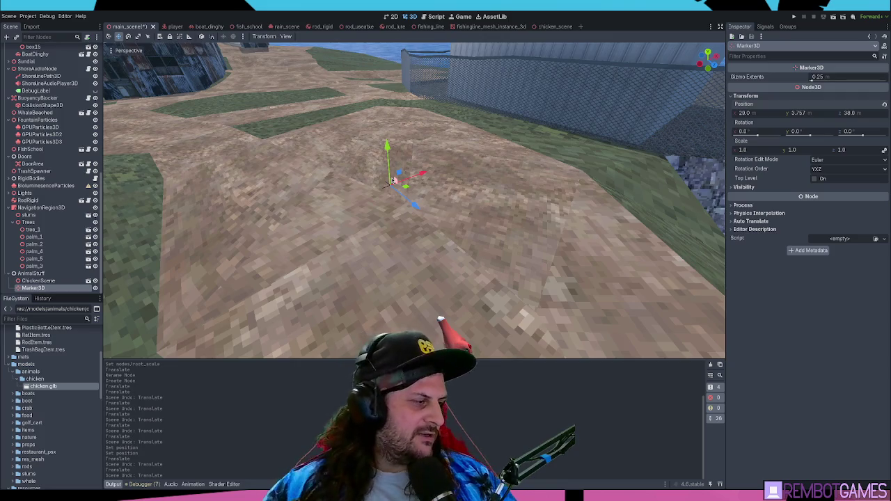
left_click_drag(529, 141, 411, 297)
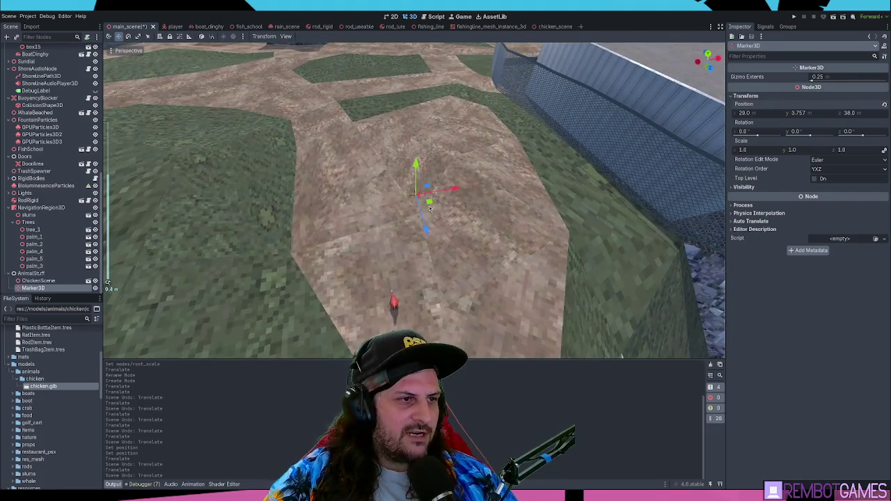
left_click_drag(429, 209, 148, 220)
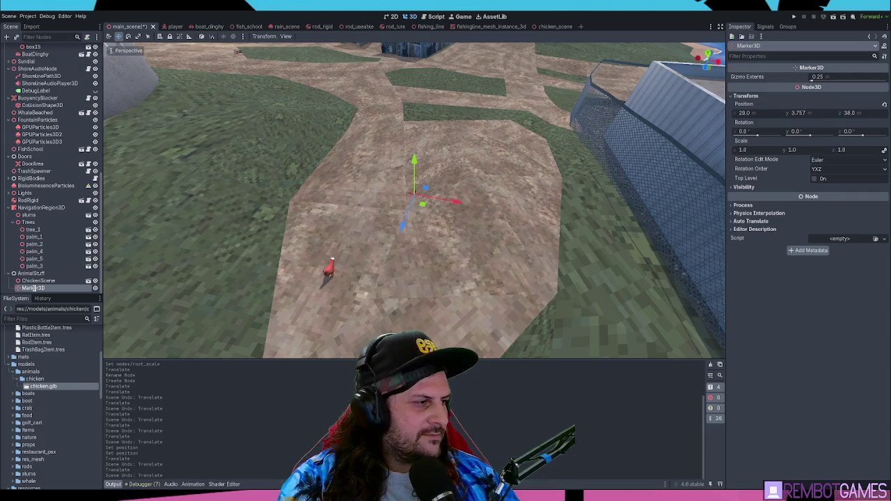
type("FarmCenterPoint")
key("Return")
Move ChickenScene below FarmCenterPoint under AnimalStuff and open the chicken scene.
left_click(35, 281)
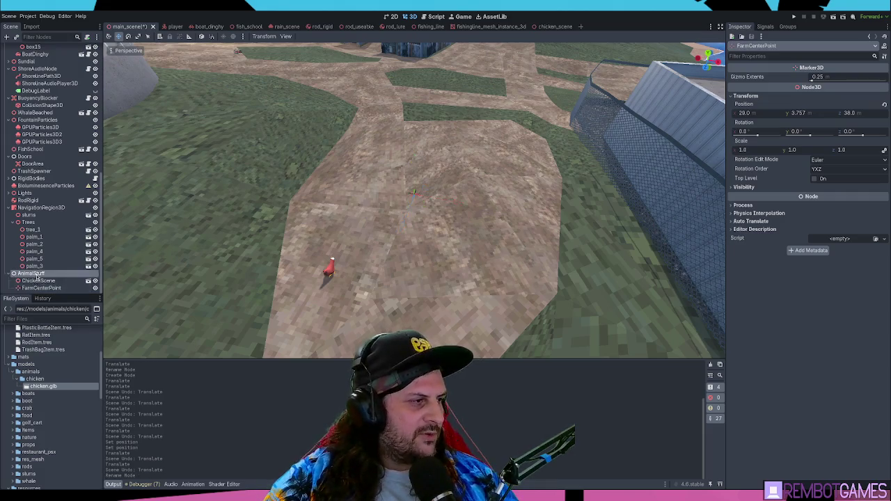
left_click_drag(31, 293, 33, 291)
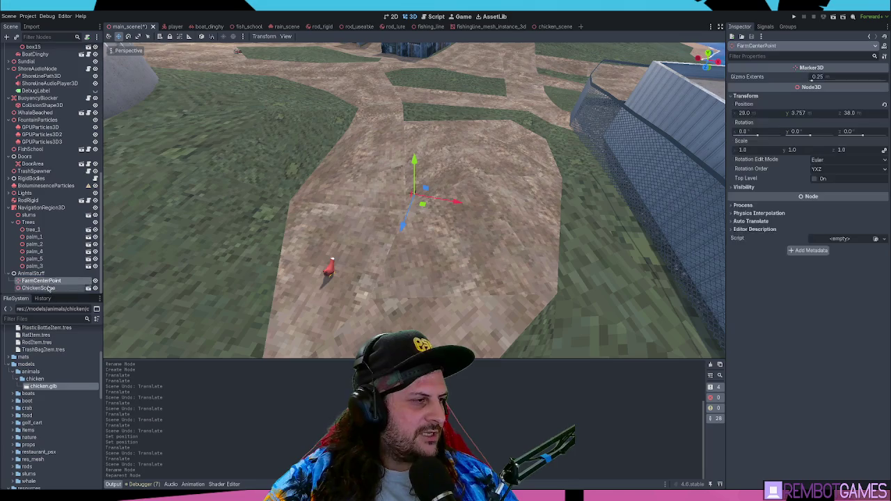
left_click(88, 288)
left_click(56, 84)
In the chicken scene, clear the output log errors and reselect the ChickenScene root node.
left_click(30, 48)
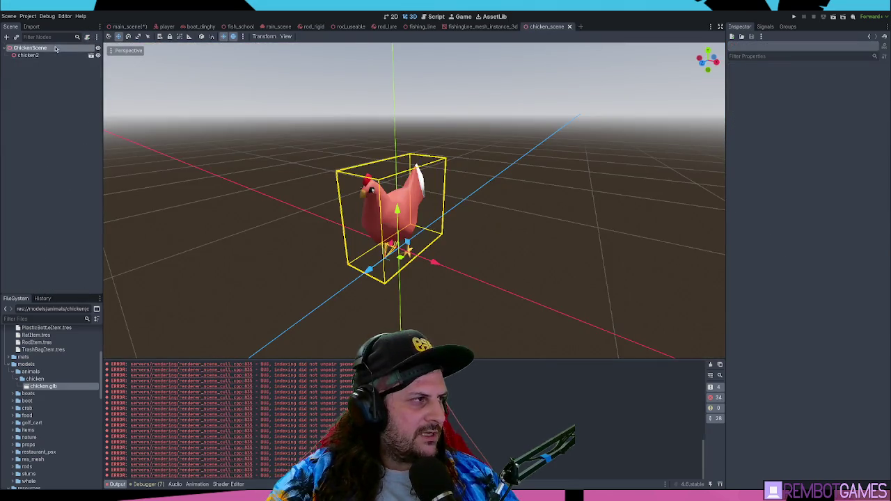
left_click_drag(336, 251, 342, 244)
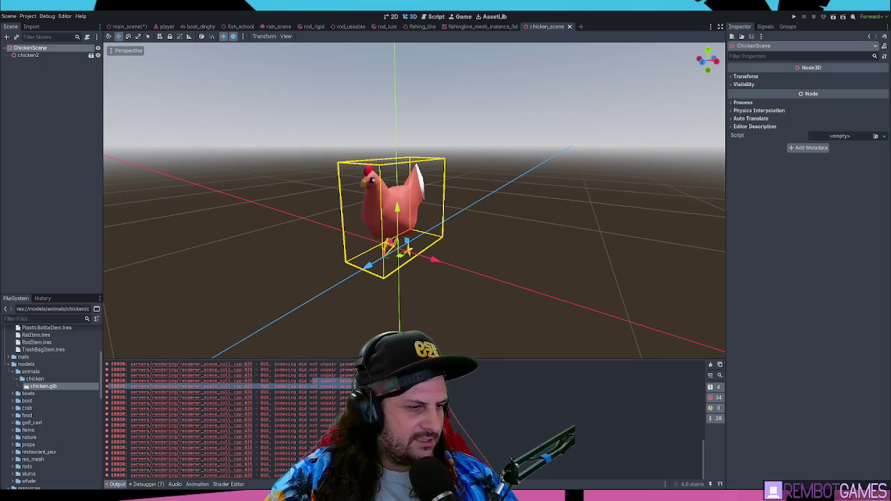
left_click(710, 364)
left_click(446, 327)
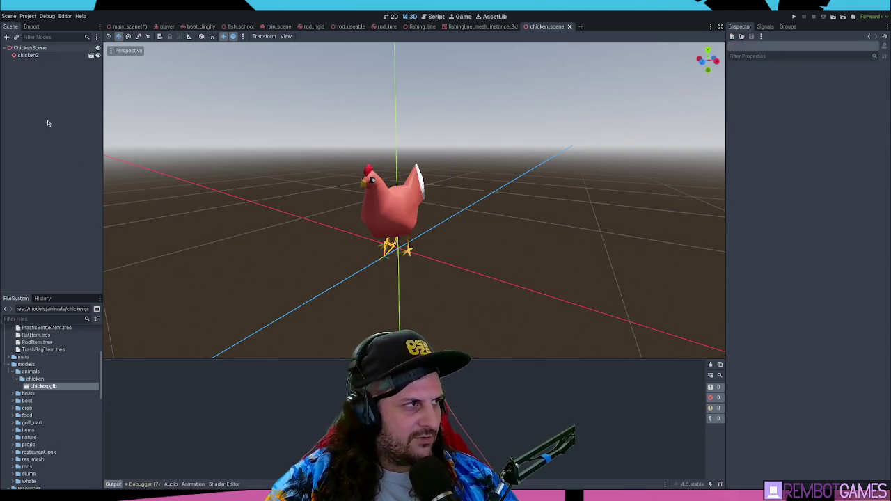
left_click(483, 26)
left_click(547, 27)
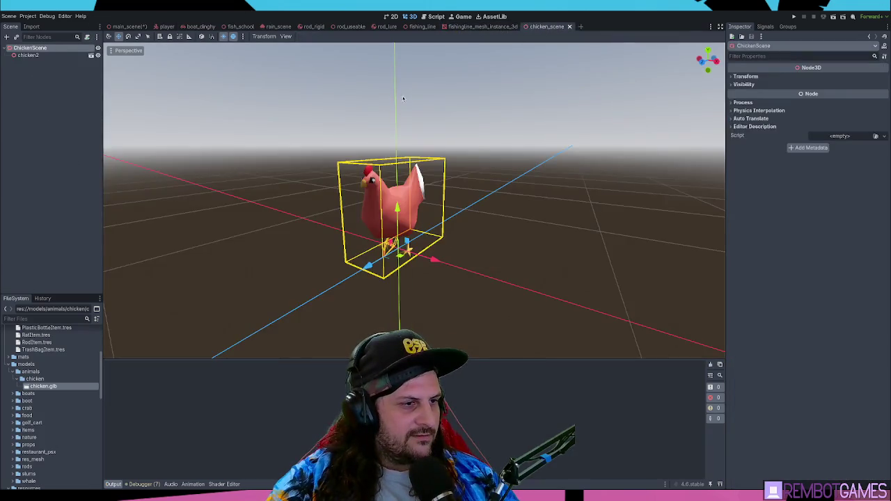
left_click(183, 130)
left_click(49, 47)
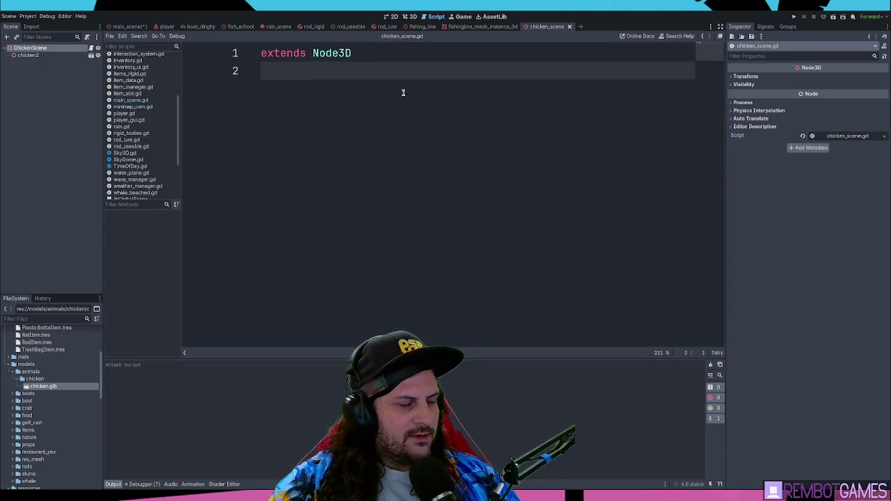
key("Return")
type("@exo")
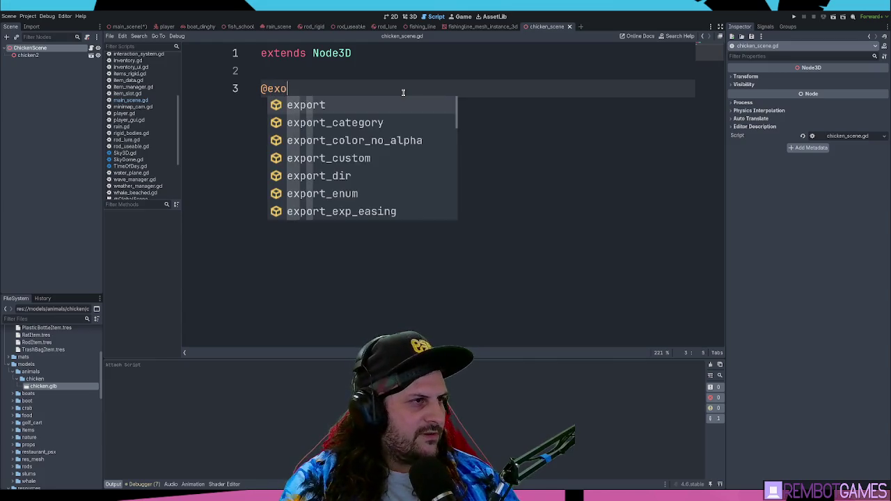
key("BackSpace")
type("port var")
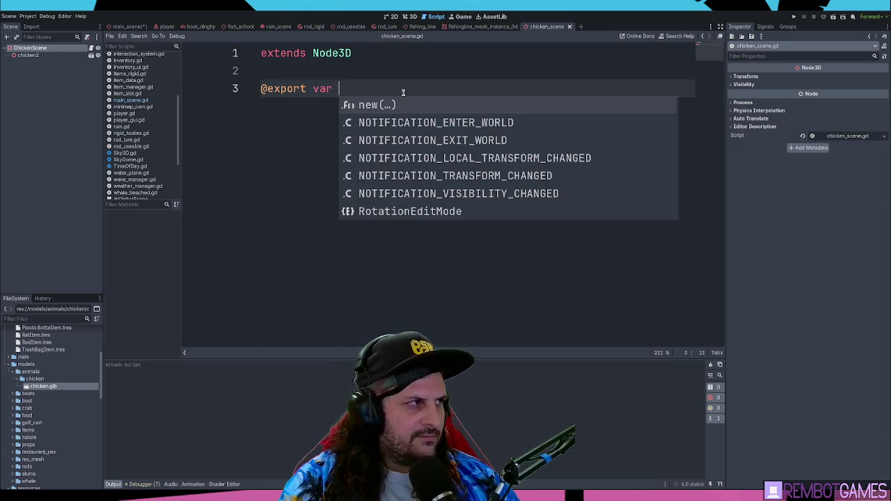
type(" farm_center_point:Marke")
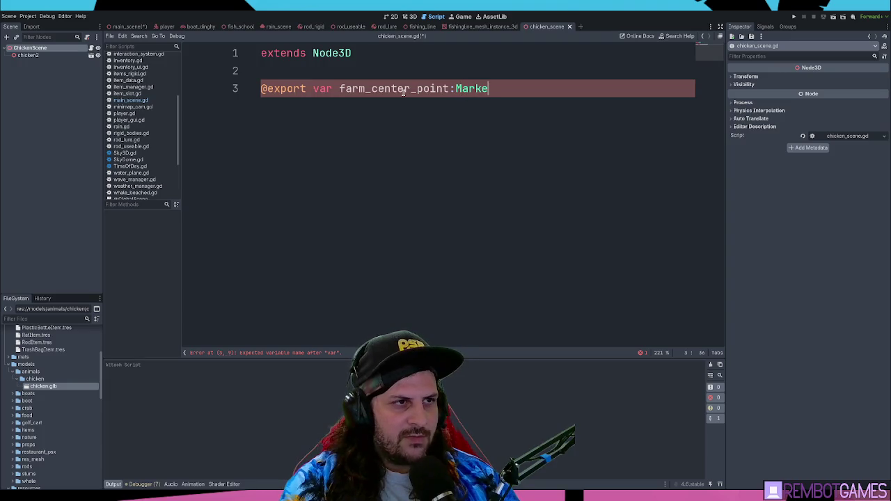
type("r3D")
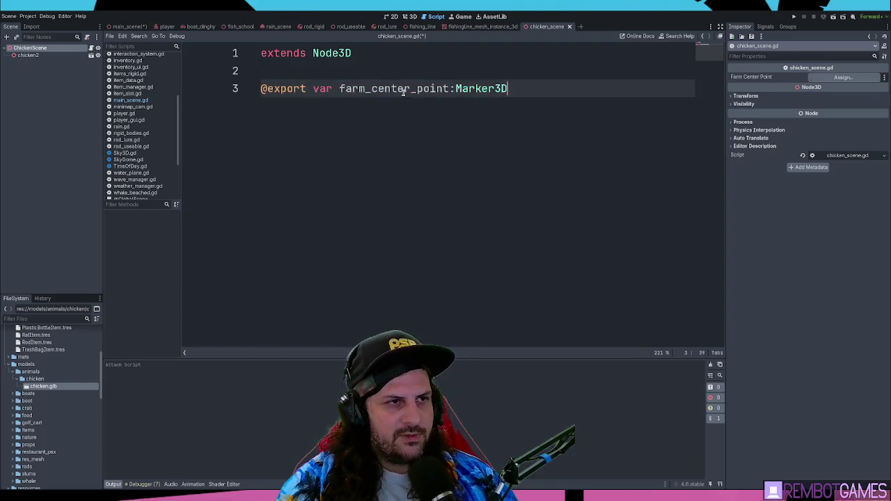
key("Return")
key("Return")
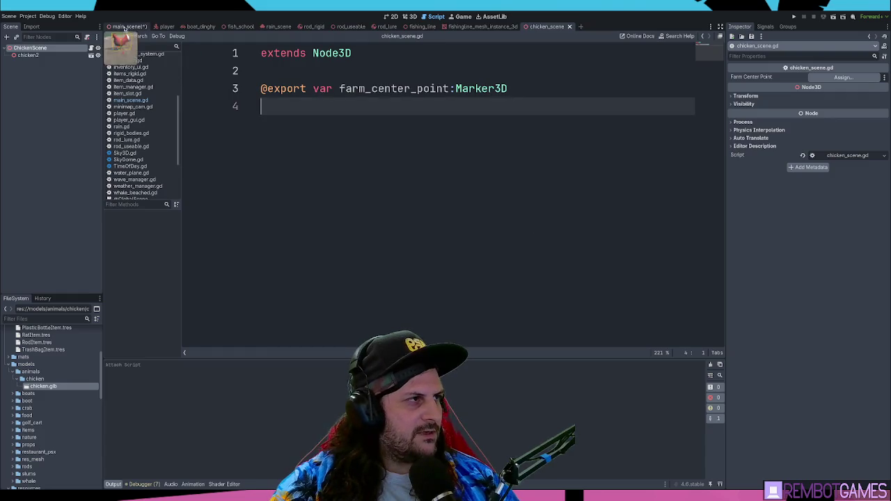
In main_scene, select ChickenScene to see its Farm Center Point property, then clear the log.
left_click(125, 26)
left_click(41, 282)
left_click(42, 288)
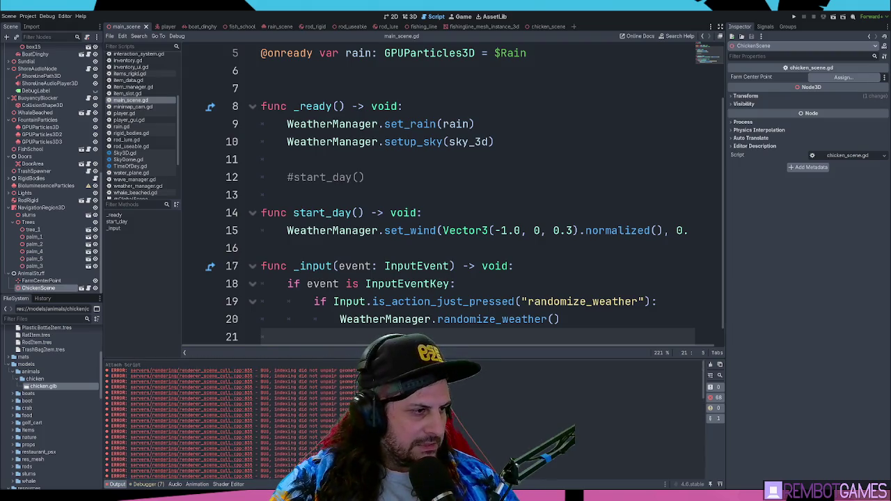
left_click(711, 365)
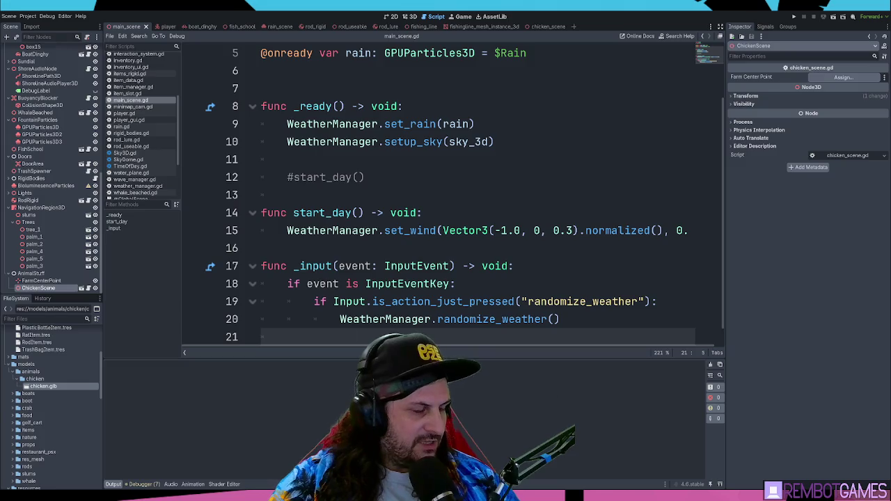
left_click(407, 16)
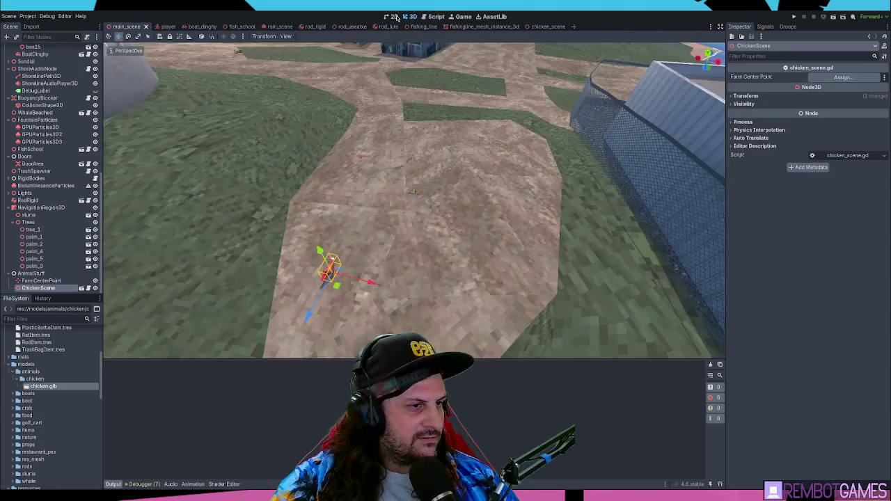
Frame and orbit around the chicken in the main scene, then save it.
key("f")
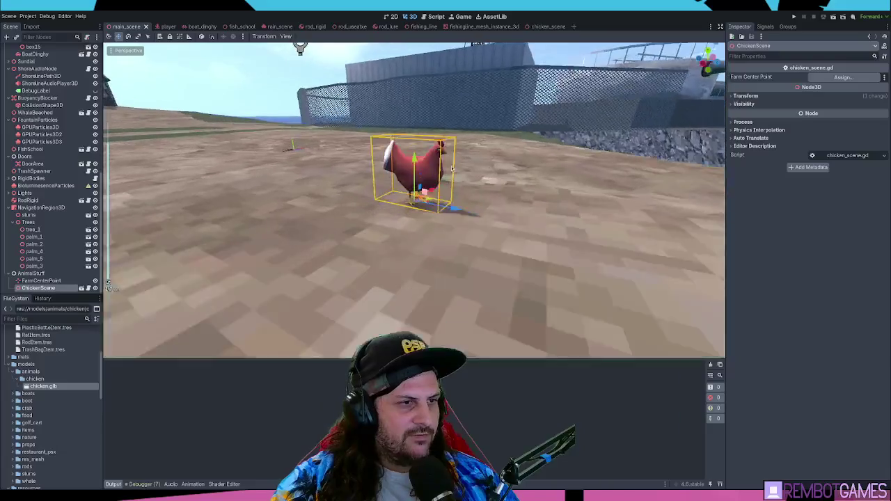
mouse_move(472, 253)
left_mouse_down()
mouse_move(296, 160)
mouse_move(152, 139)
mouse_move(514, 182)
mouse_move(598, 156)
mouse_move(488, 167)
mouse_move(340, 206)
mouse_move(472, 157)
left_mouse_up()
scroll(514, 183, "up", 5)
scroll(340, 206, "down", 3)
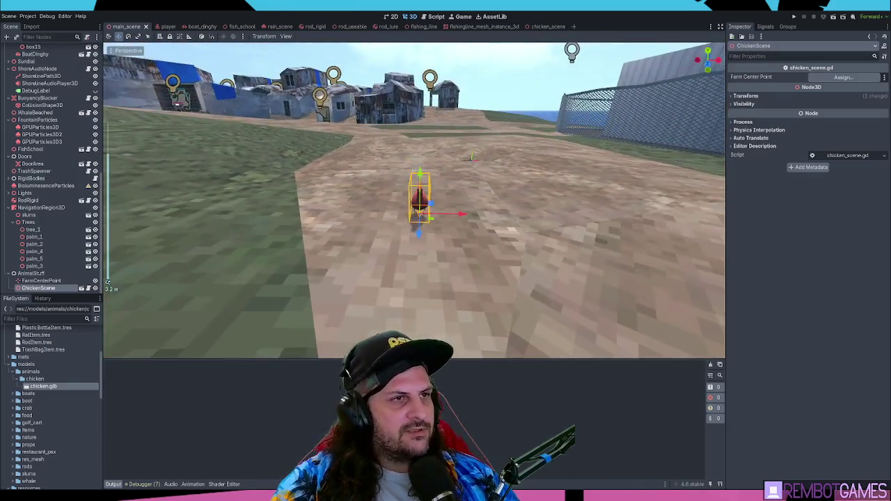
key("ctrl+s")
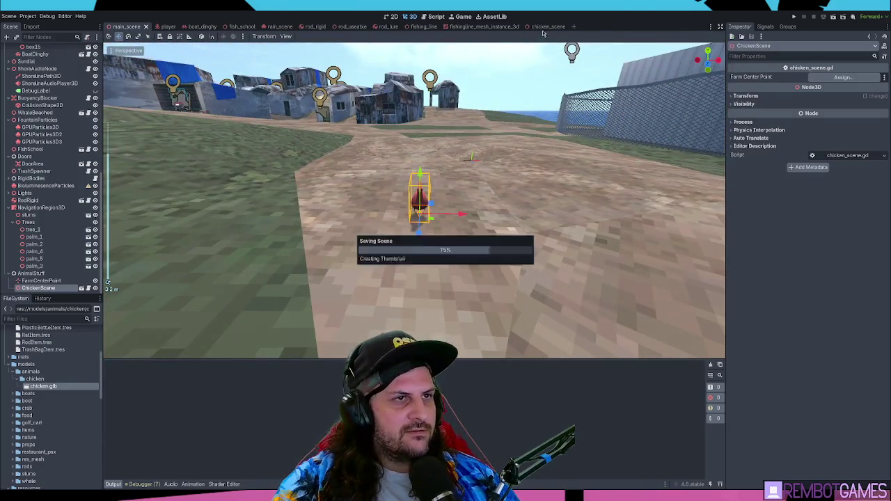
Open the chicken scene and view the chicken from the side and from top-down.
left_click(542, 27)
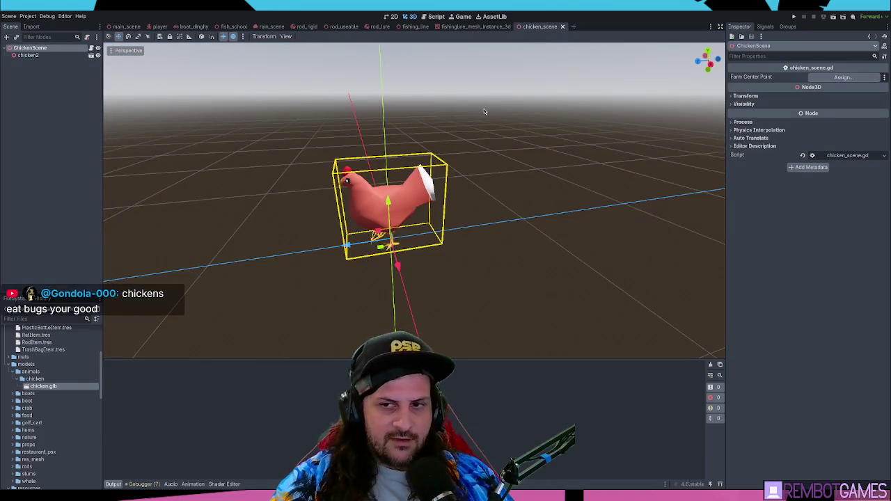
scroll(399, 252, "down", 2)
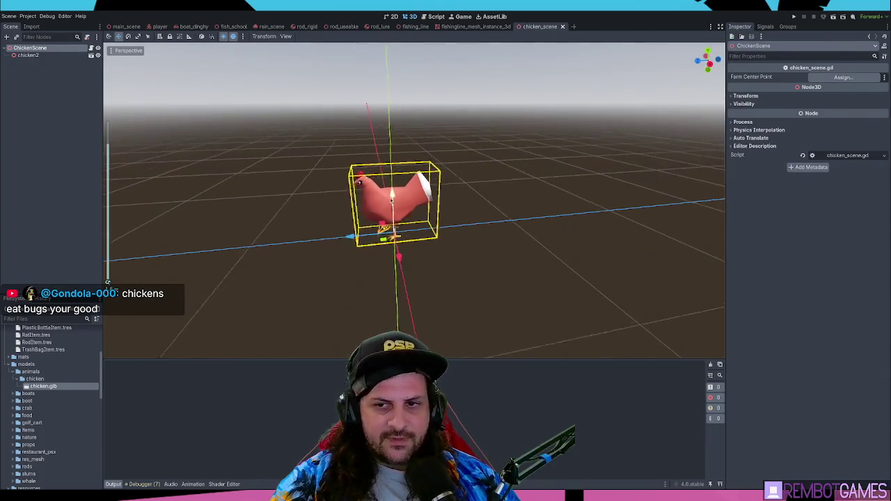
left_click_drag(400, 253, 391, 225)
scroll(396, 267, "down", 5)
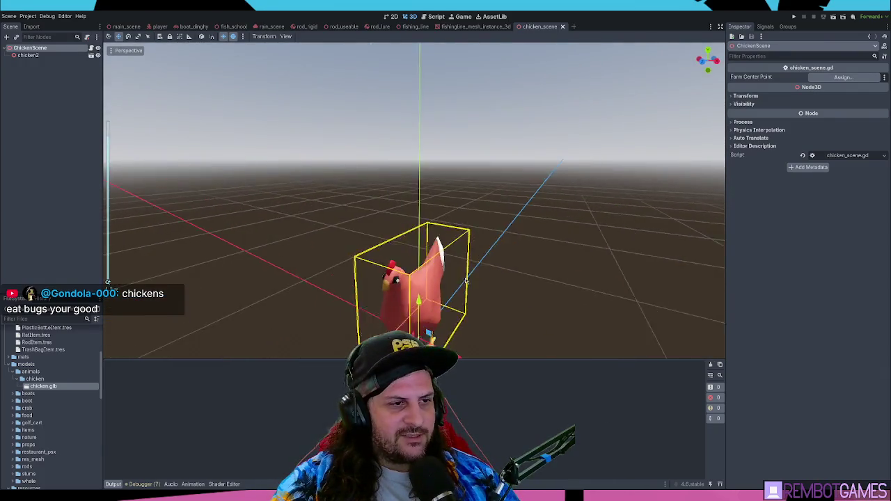
scroll(464, 253, "up", 5)
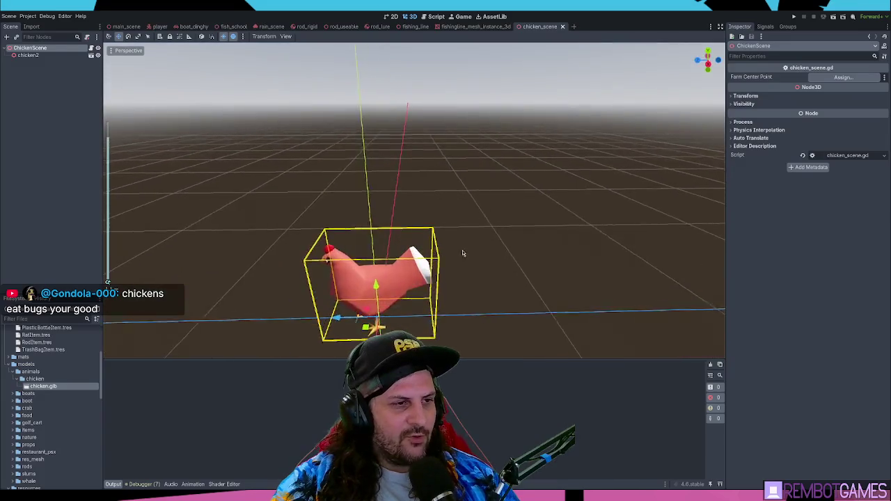
key("KP_7")
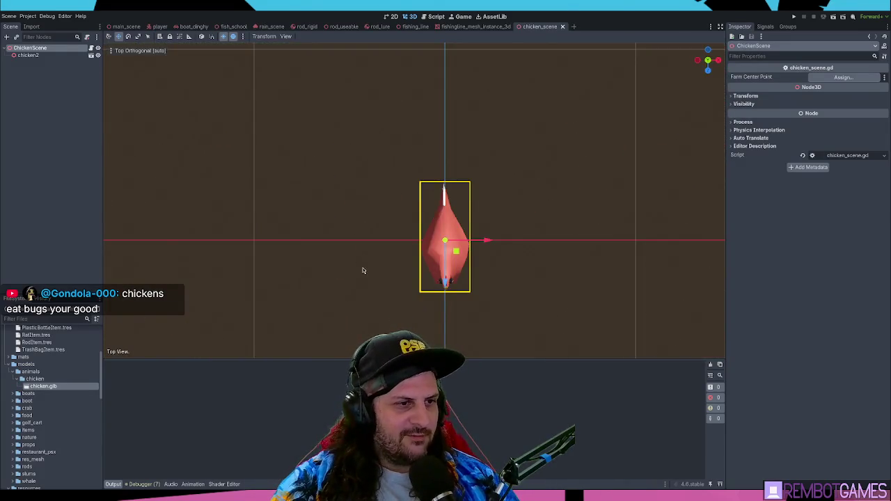
mouse_move(363, 271)
left_mouse_down()
mouse_move(370, 181)
mouse_move(507, 166)
mouse_move(420, 153)
mouse_move(472, 194)
left_mouse_up()
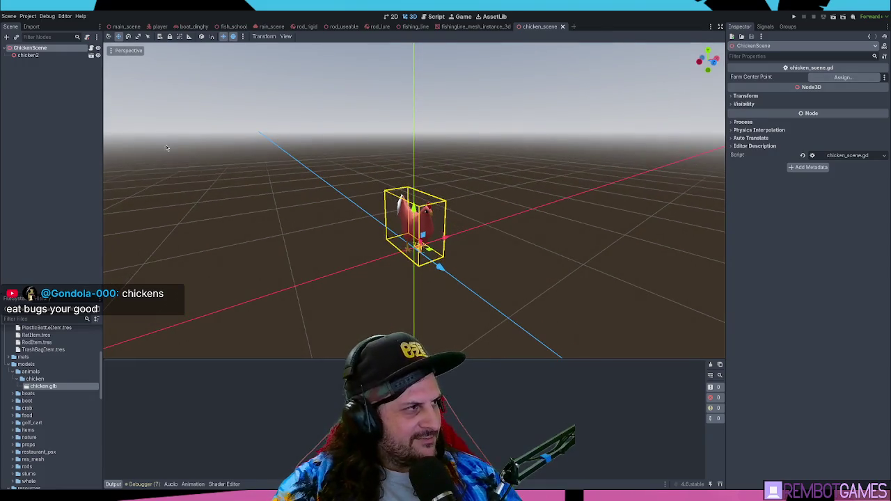
Check the chicken2 and ChickenScene root nodes, then return to the main_scene farm level.
left_click(40, 55)
left_click(43, 48)
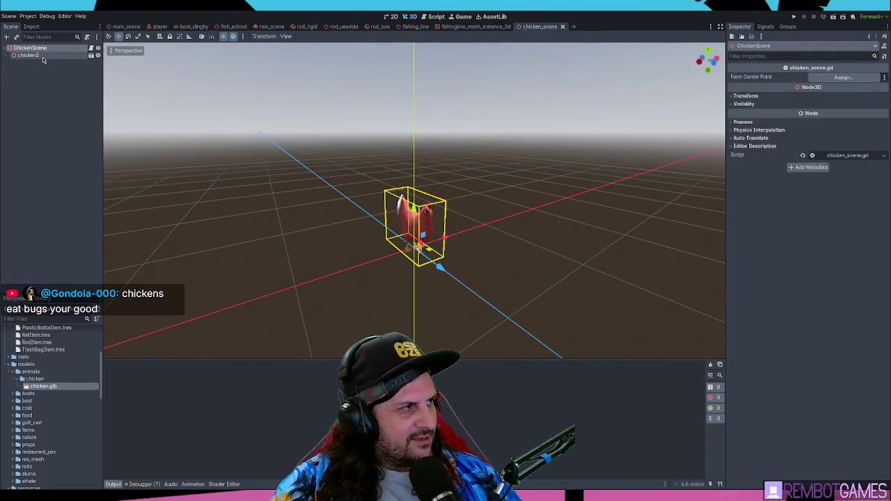
left_click(43, 55)
left_click(46, 48)
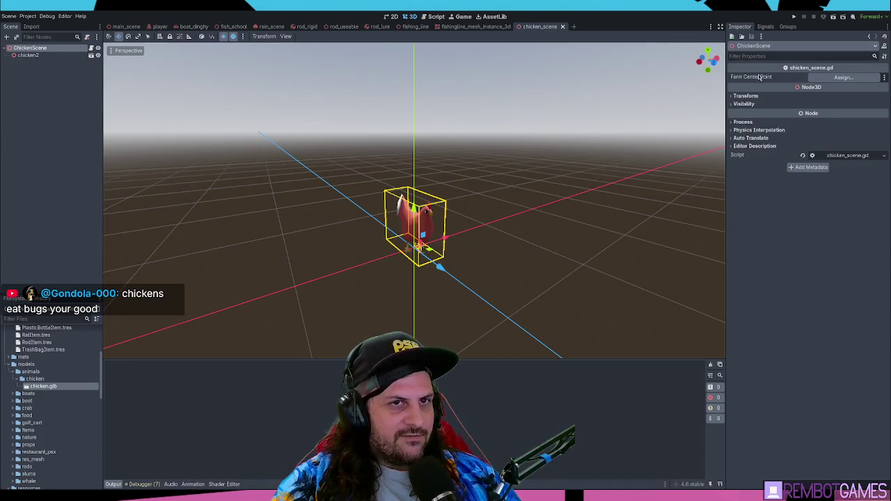
left_click(475, 27)
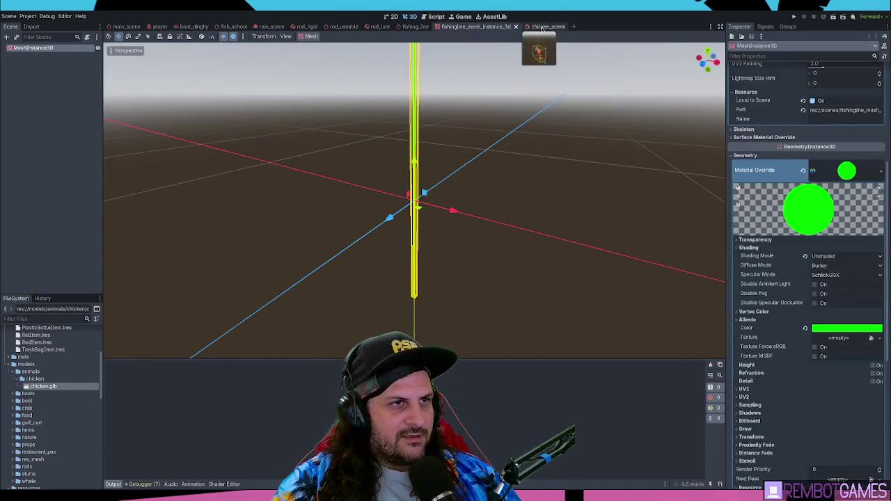
left_click(540, 28)
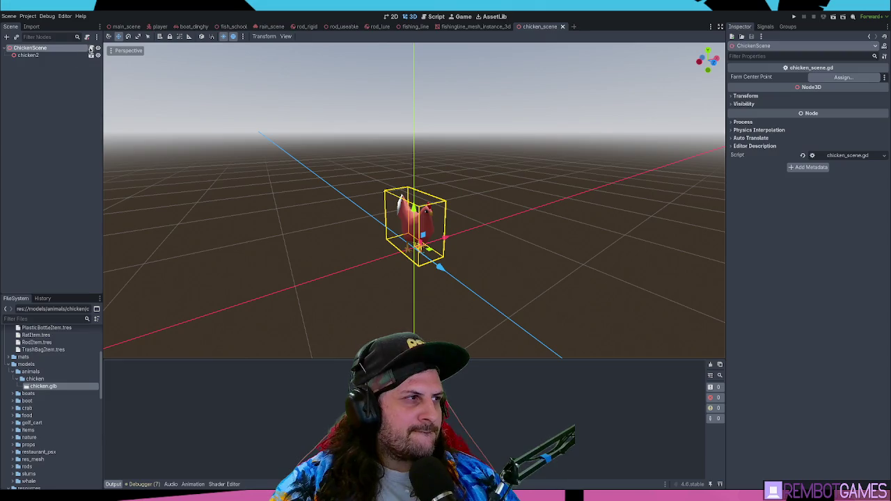
left_click(125, 27)
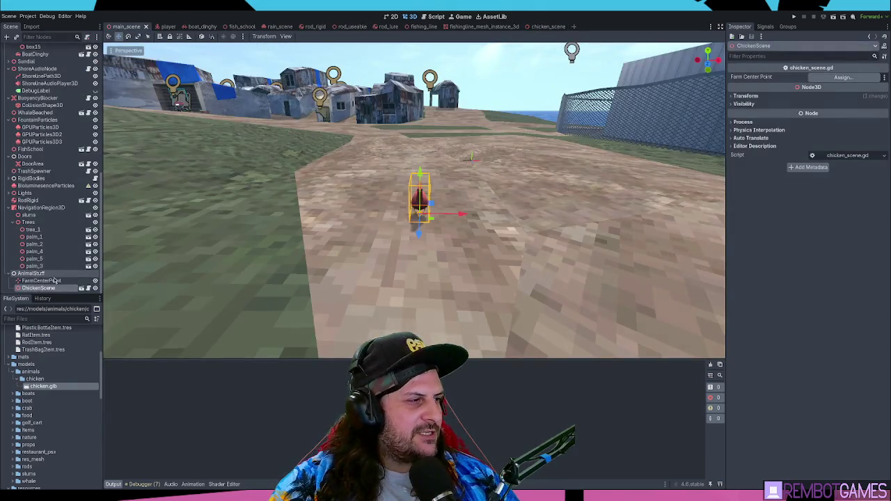
Move FarmCenterPoint out of AnimalStuff and make its farm_center group global.
left_click(40, 280)
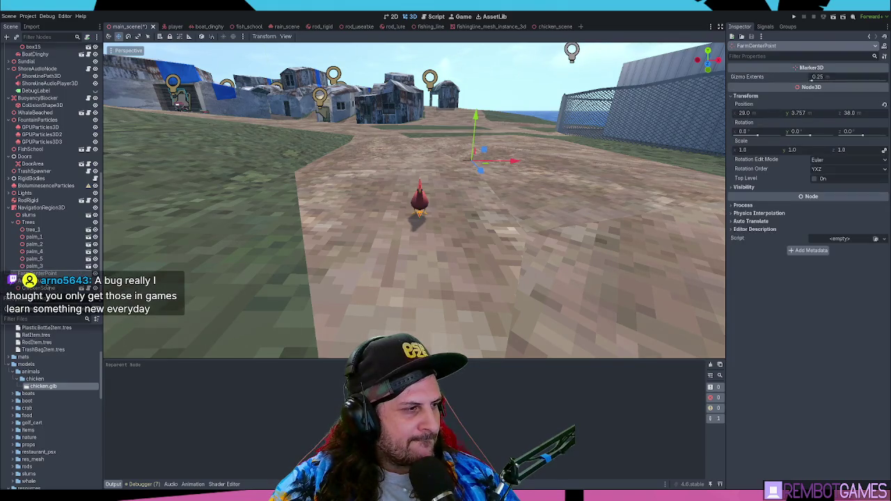
left_click_drag(42, 274, 28, 282)
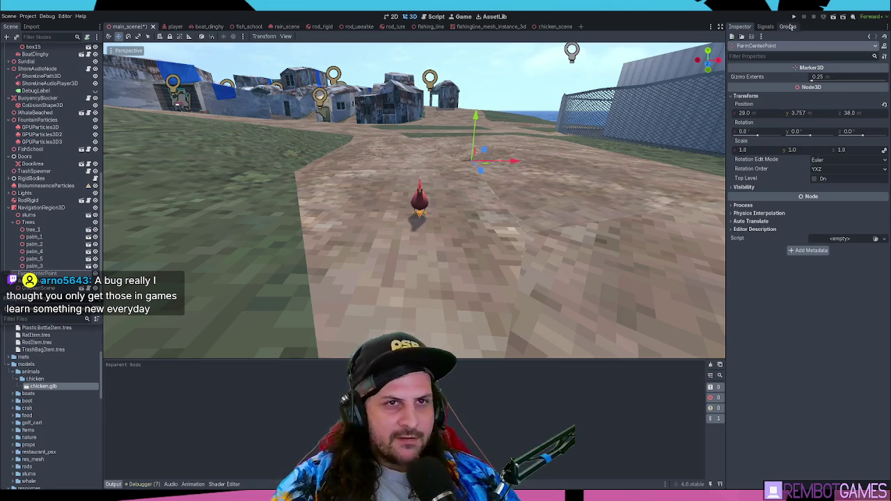
left_click(765, 27)
left_click(787, 27)
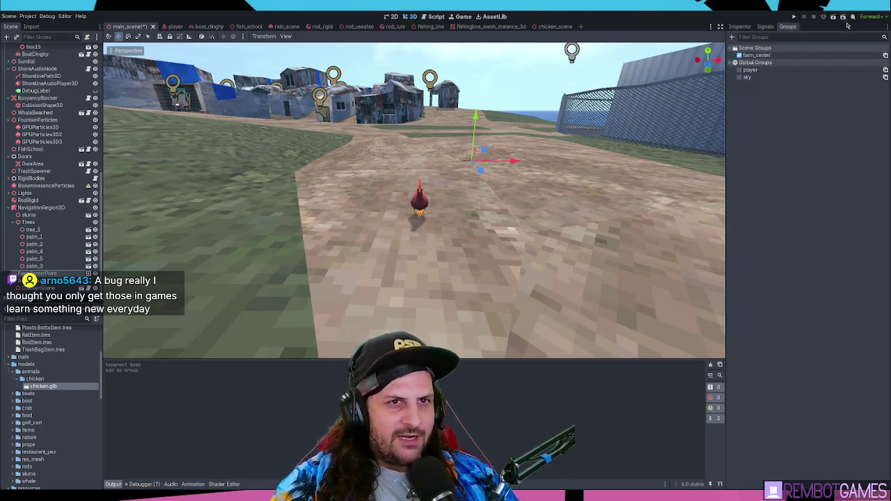
left_click(759, 56)
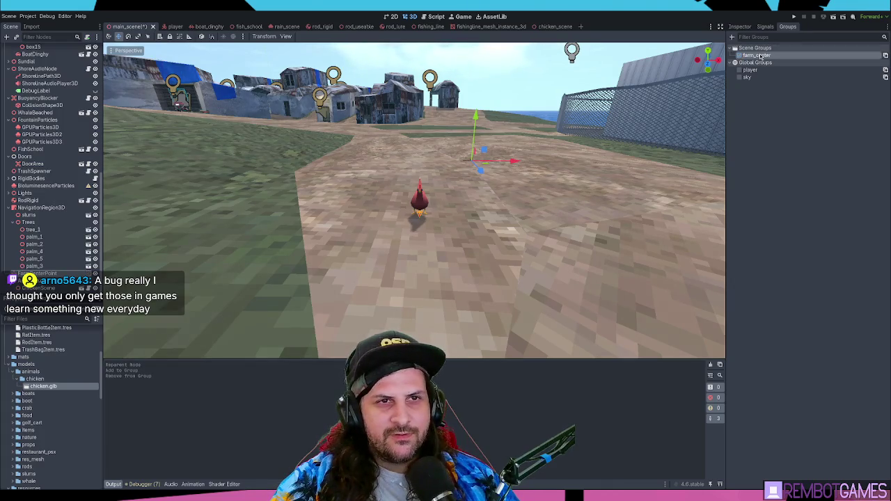
left_click(752, 57)
double_click(769, 56)
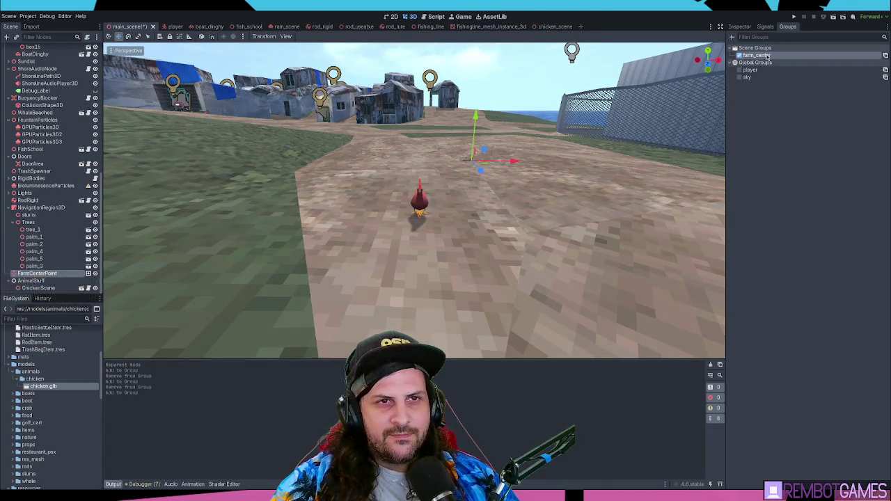
left_click_drag(775, 64, 777, 65)
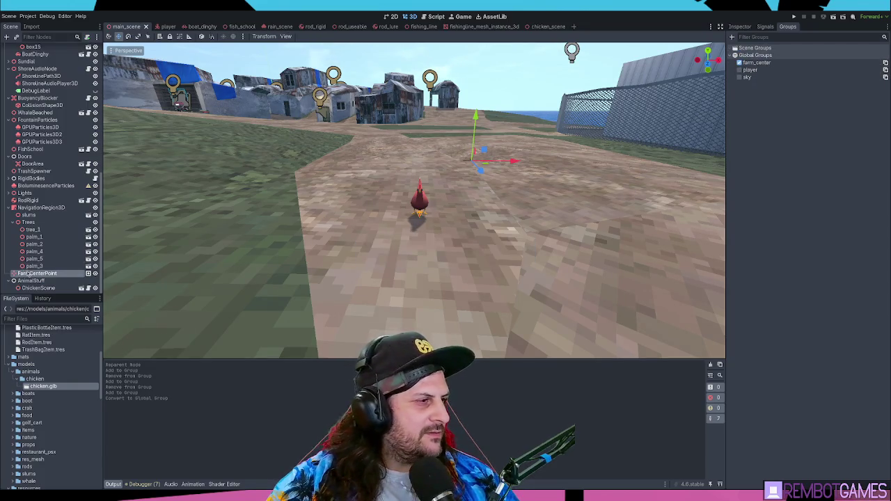
Look over the farm_center_point export line in the ChickenScene script.
left_click(81, 291)
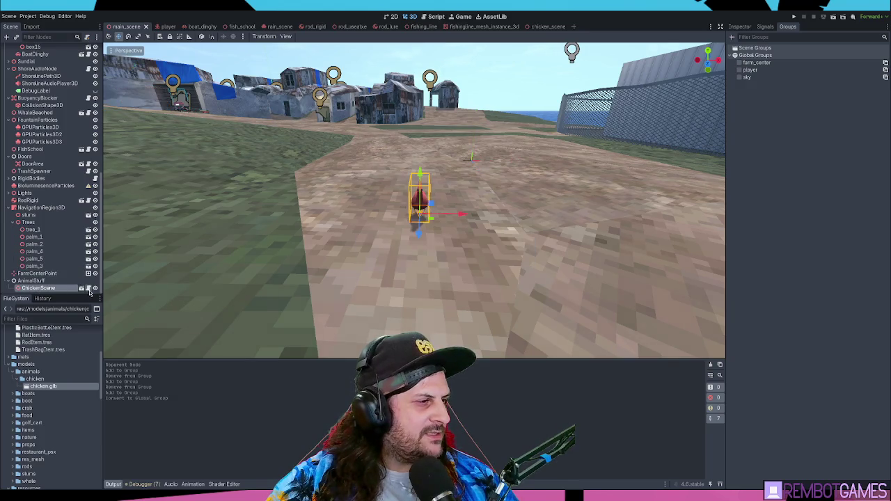
left_click(81, 288)
left_click_drag(515, 89, 223, 85)
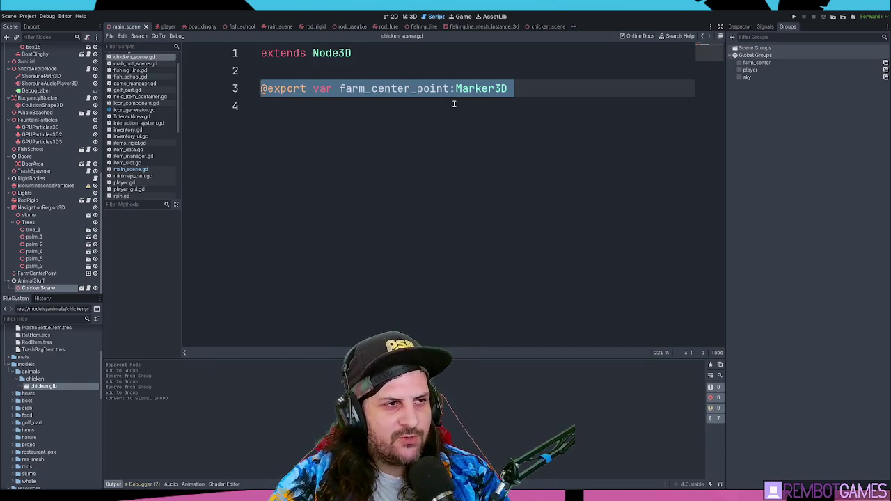
left_click(409, 120)
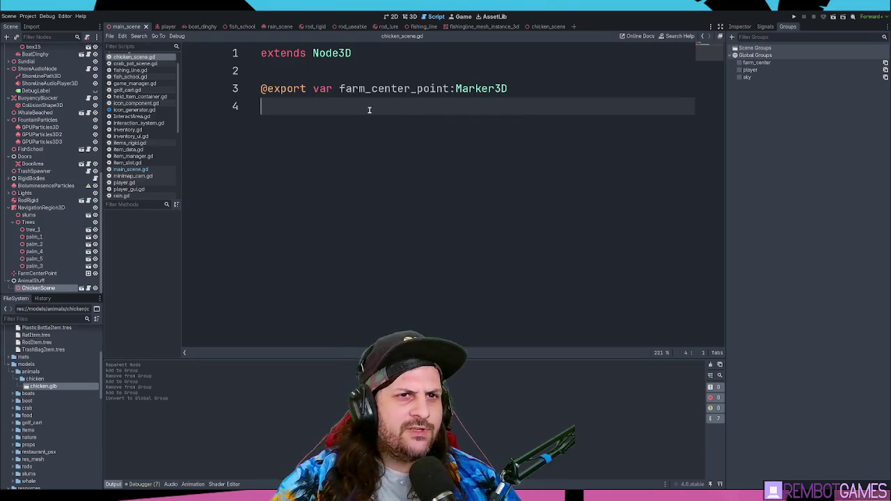
Remove FarmCenterPoint from farm_center and delete the farm_center group.
left_click(39, 273)
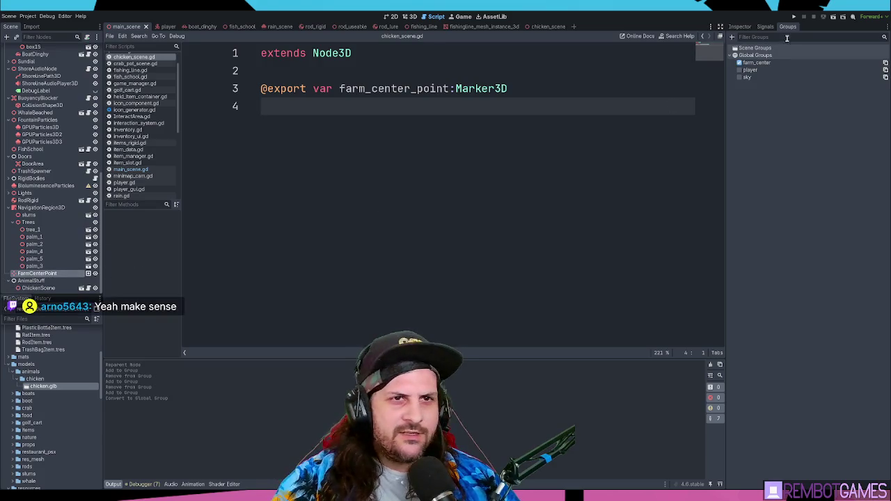
left_click(740, 63)
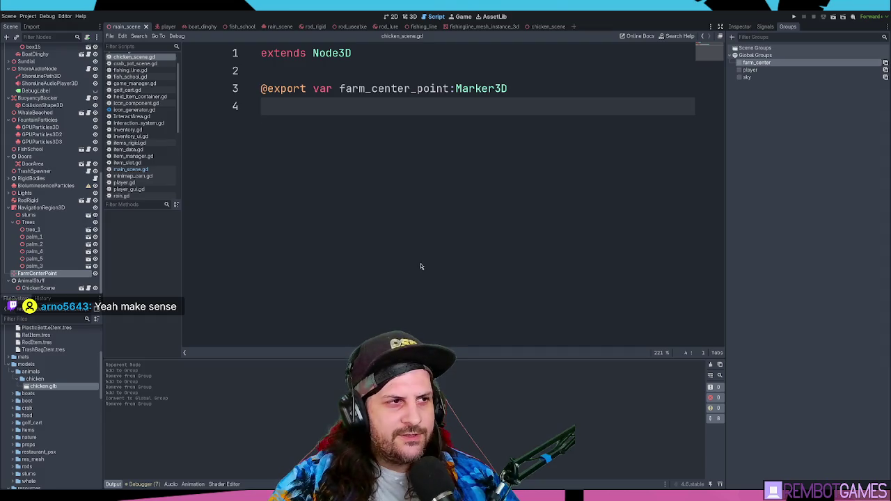
key("Delete")
left_click(56, 288)
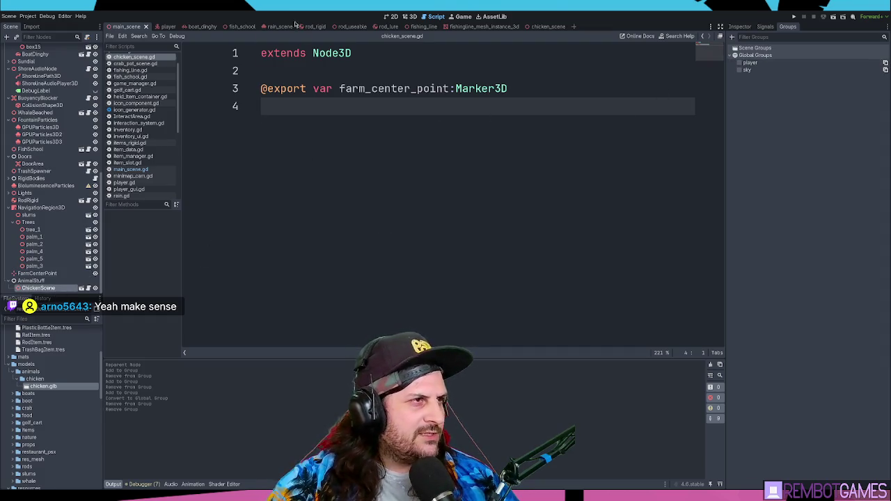
left_click(408, 17)
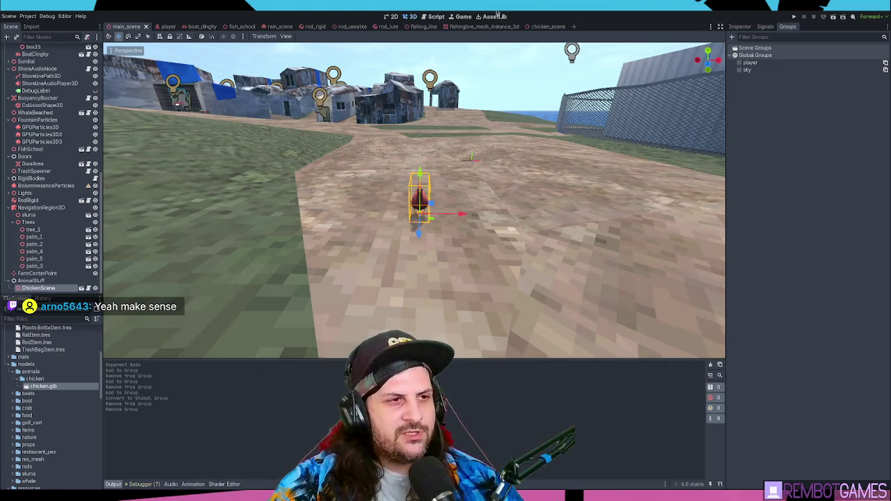
Compare the FarmCenterPoint and ChickenScene nodes and show ChickenScene's properties.
left_click_drag(488, 174, 585, 134)
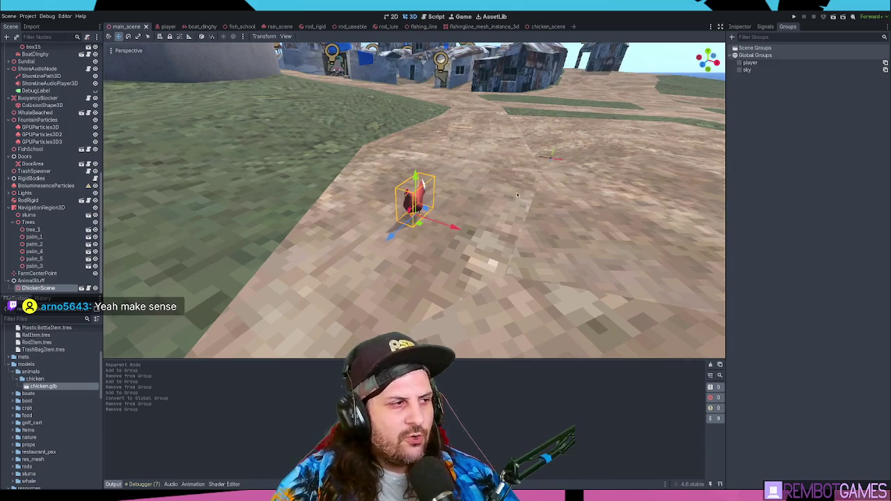
left_click(37, 273)
left_click(51, 287)
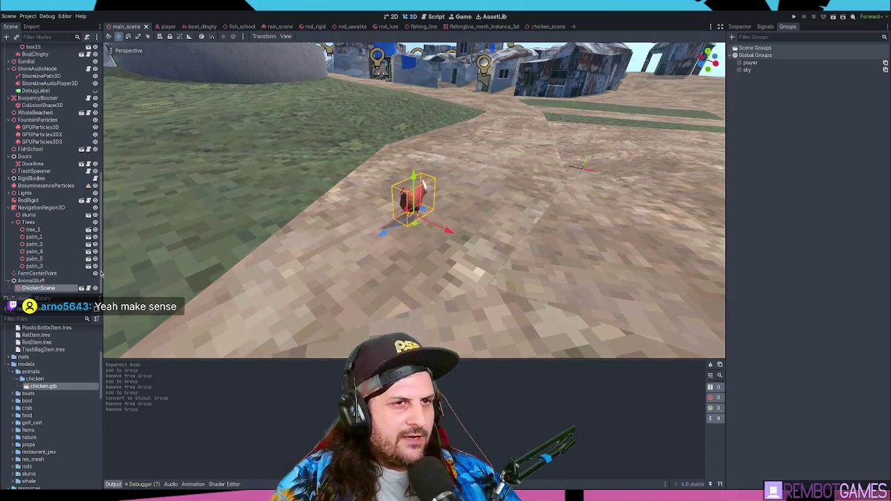
left_click(42, 273)
left_click(62, 286)
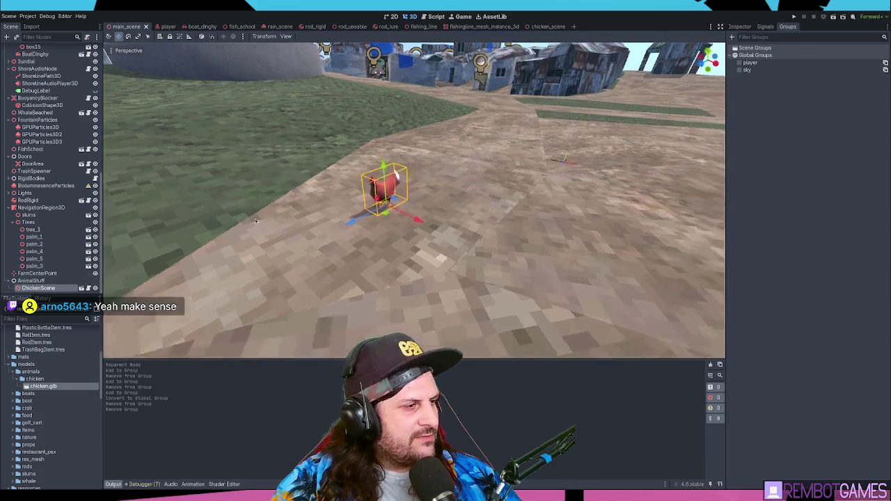
left_click(53, 273)
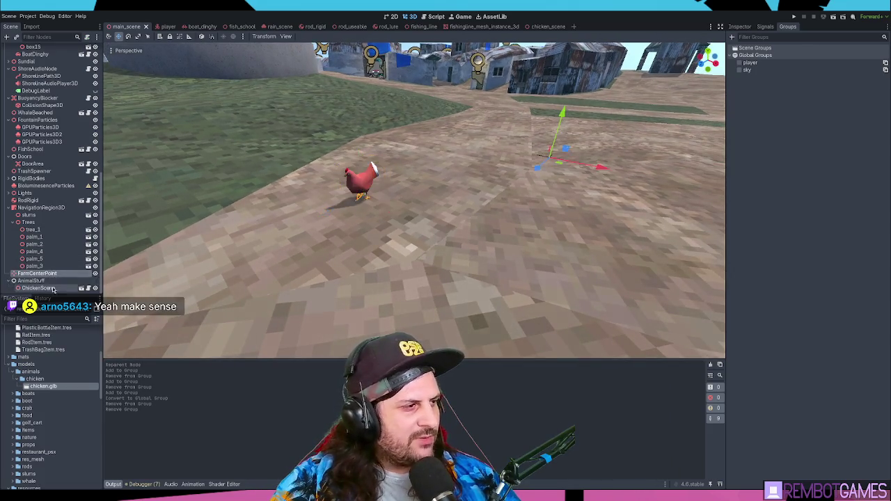
left_click(53, 288)
left_click(52, 273)
left_click(52, 287)
left_click(93, 286)
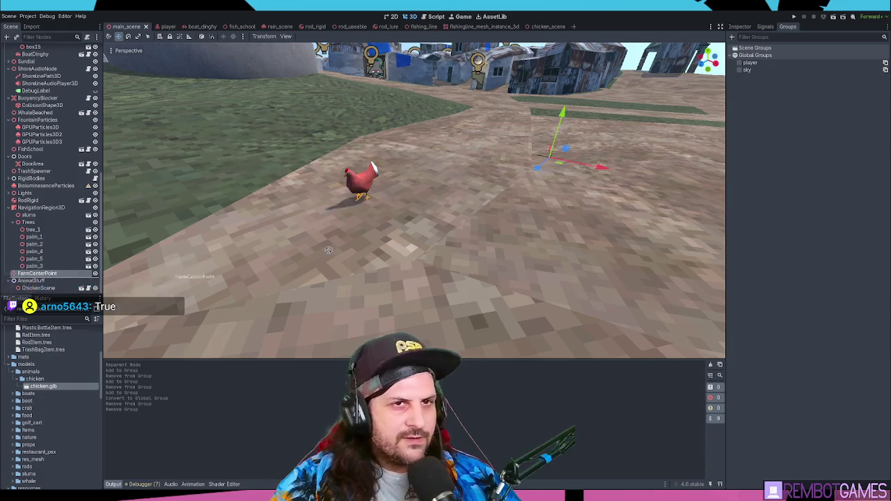
Put FarmCenterPoint back under AnimalStuff, assign it as the chicken's Farm Center Point, and save.
left_click_drag(39, 273, 31, 281)
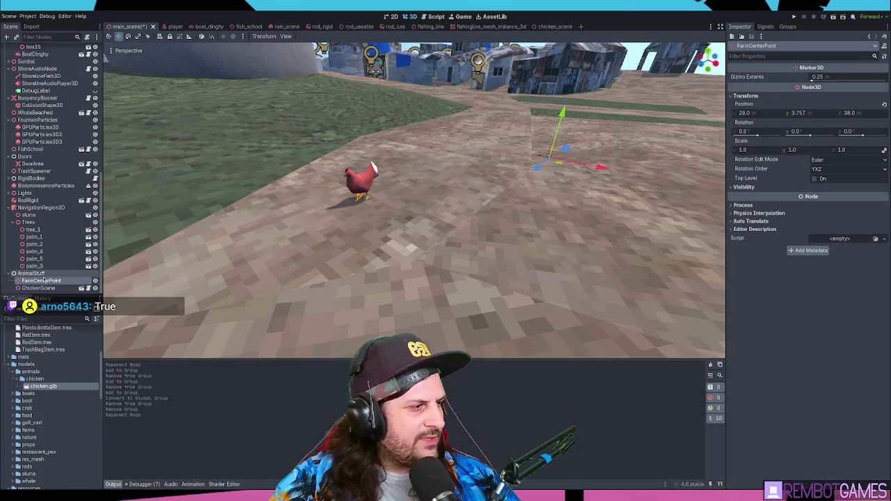
left_click(38, 287)
left_click_drag(744, 119, 843, 77)
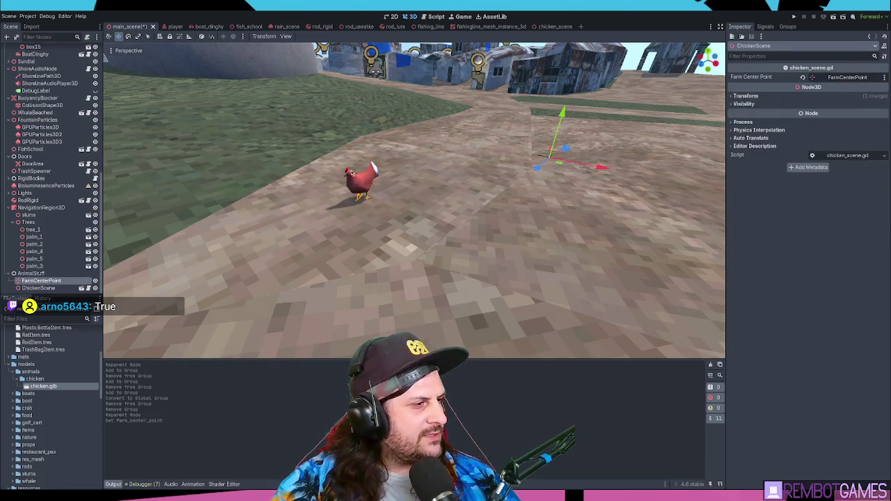
left_click(58, 290)
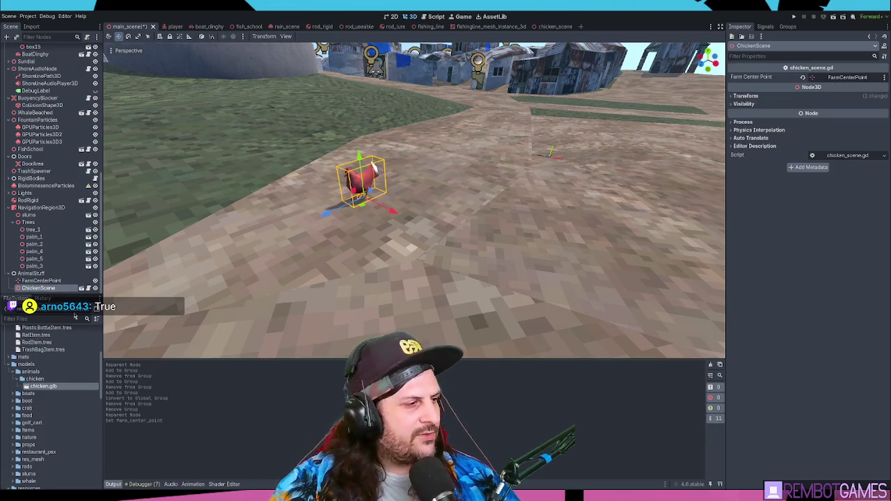
key("ctrl+s")
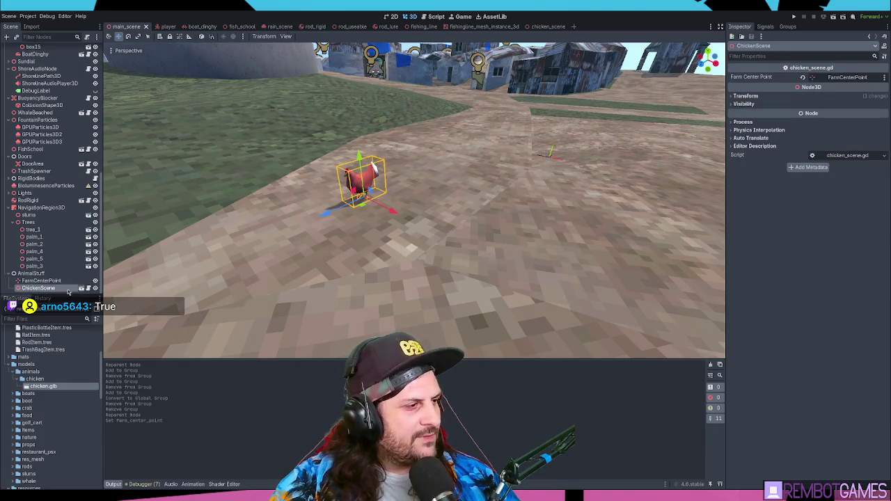
Duplicate the chicken, clear the copy's Farm Center Point, then delete ChickenScene2.
key("ctrl+d")
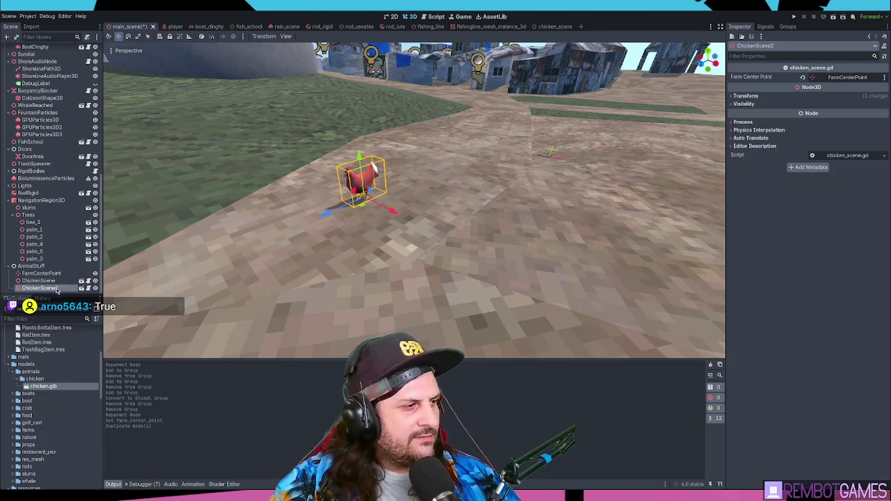
left_click(803, 78)
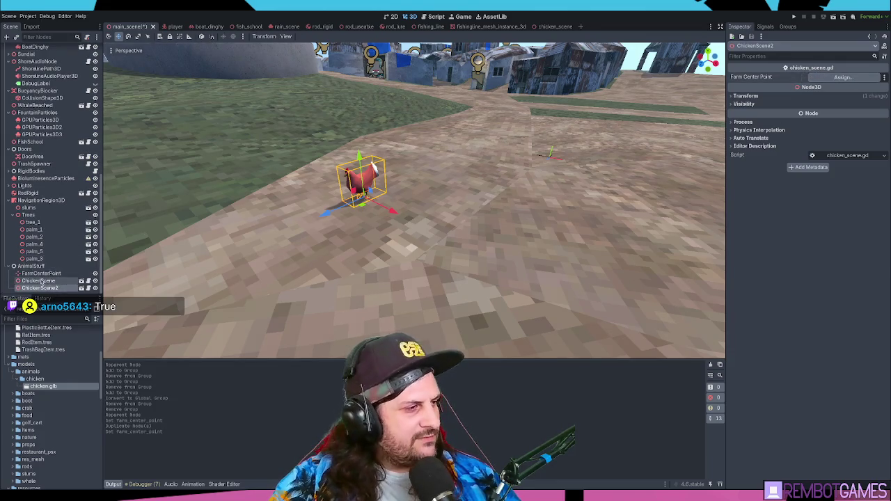
key("Delete")
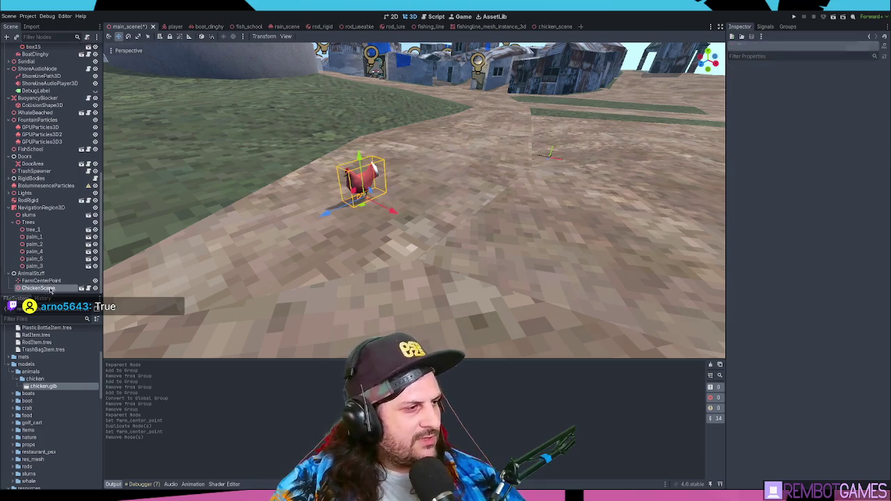
left_click(49, 288)
left_click(42, 281)
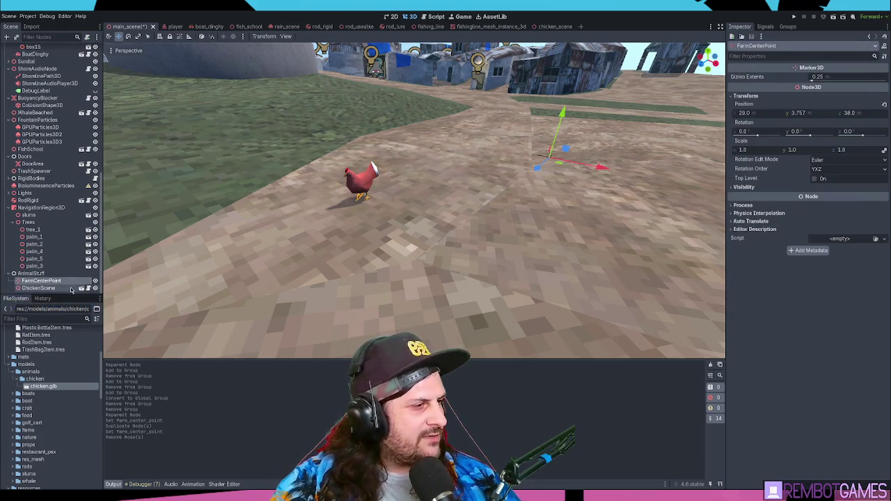
Open chicken_scene.gd, add blank lines below the export variable, and save.
left_click(73, 288)
left_click(88, 288)
left_click(340, 89)
left_click(363, 124)
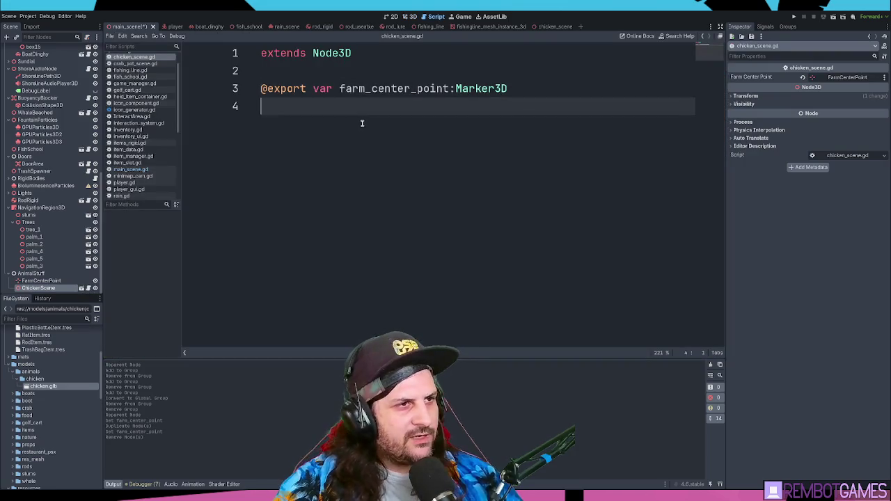
key("Return")
key("Return")
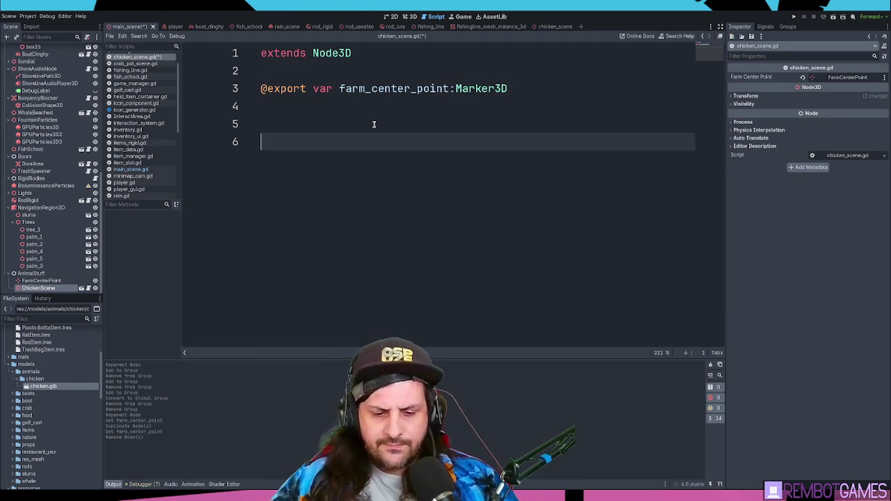
key("ctrl+s")
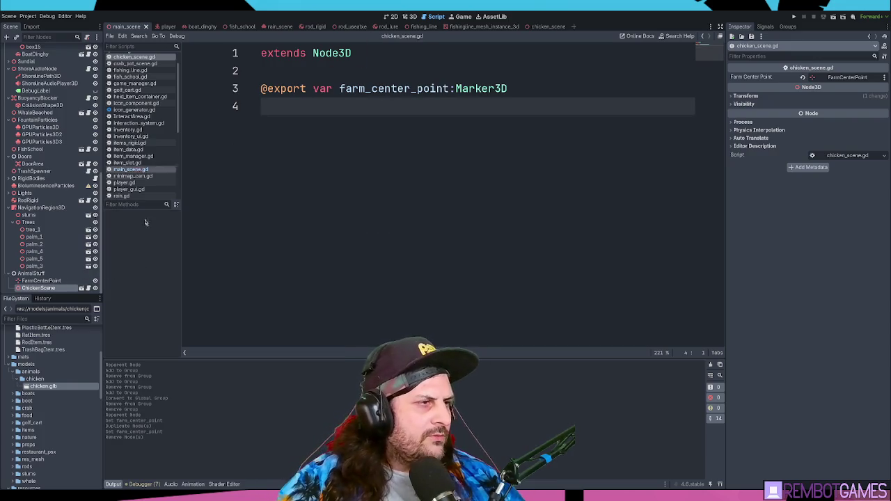
left_click(549, 26)
left_click(28, 55)
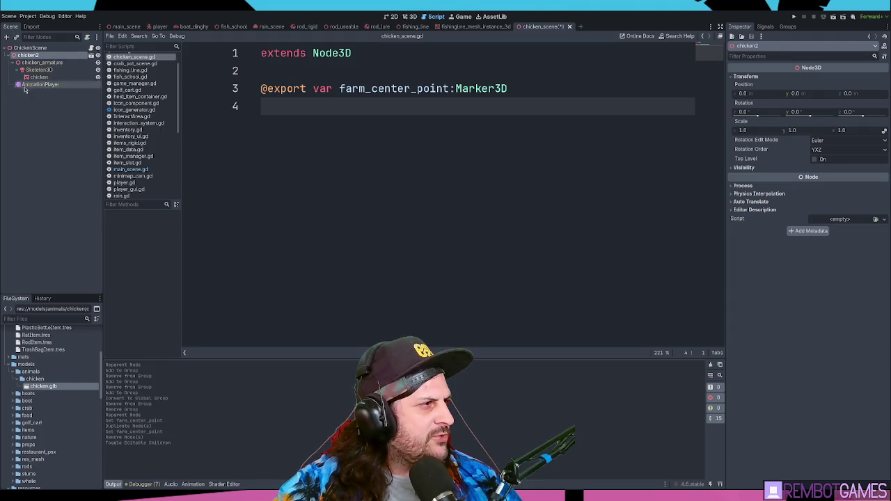
Select AnimationPlayer, preview chicken_walk and chicken_idle, stop playback, and save the chicken scene.
left_click(42, 85)
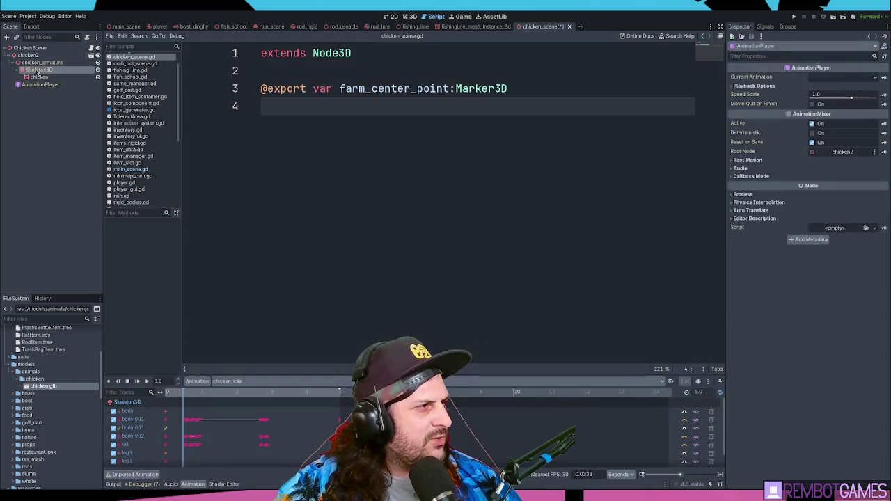
key("ctrl+s")
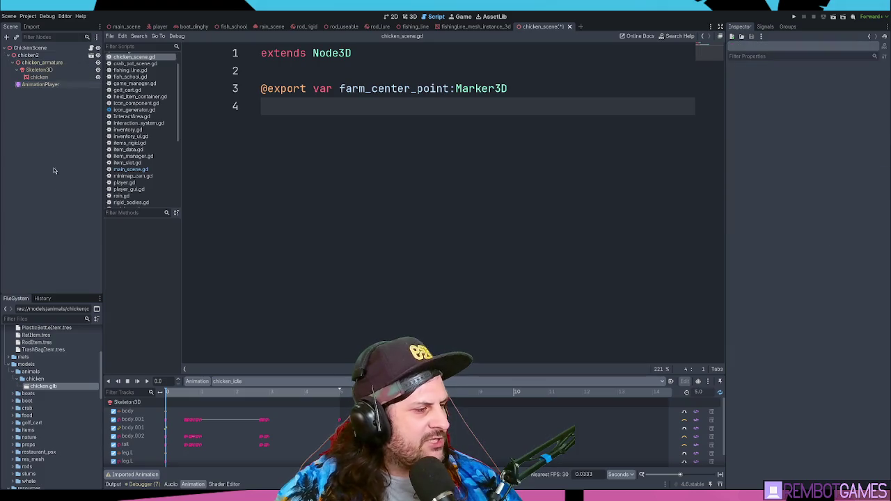
left_click(410, 12)
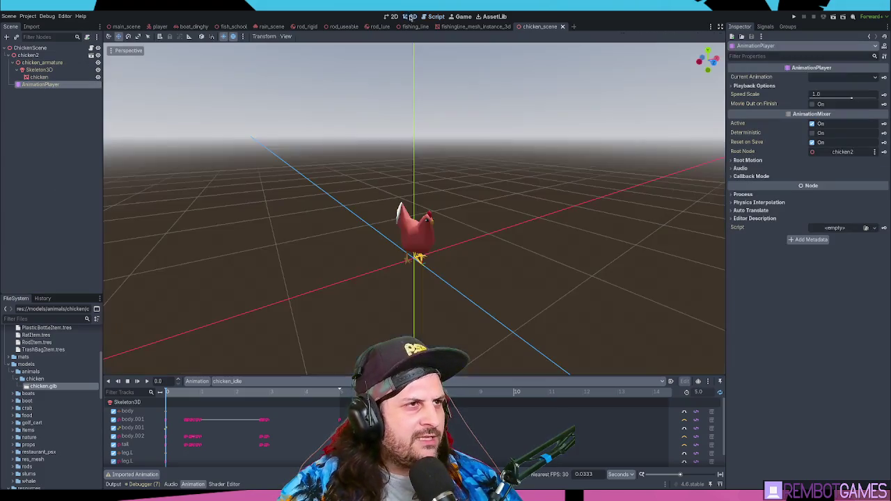
scroll(454, 257, "up", 3)
scroll(453, 257, "down", 1)
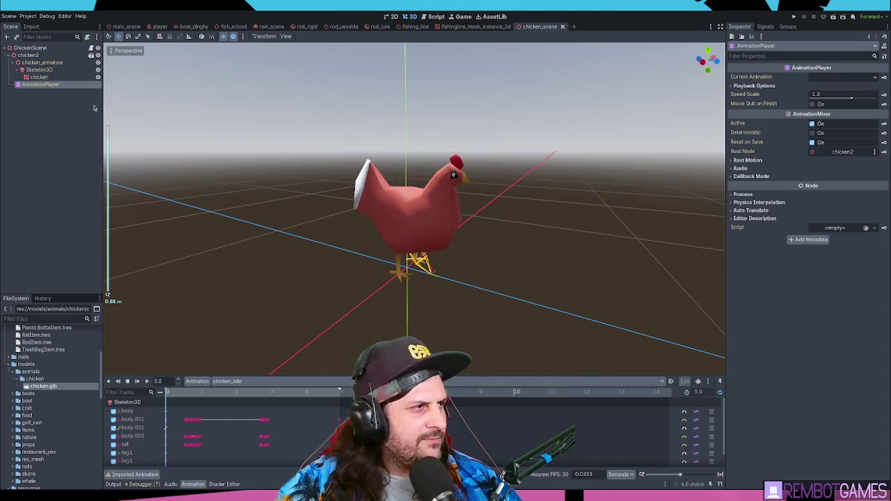
left_click(253, 381)
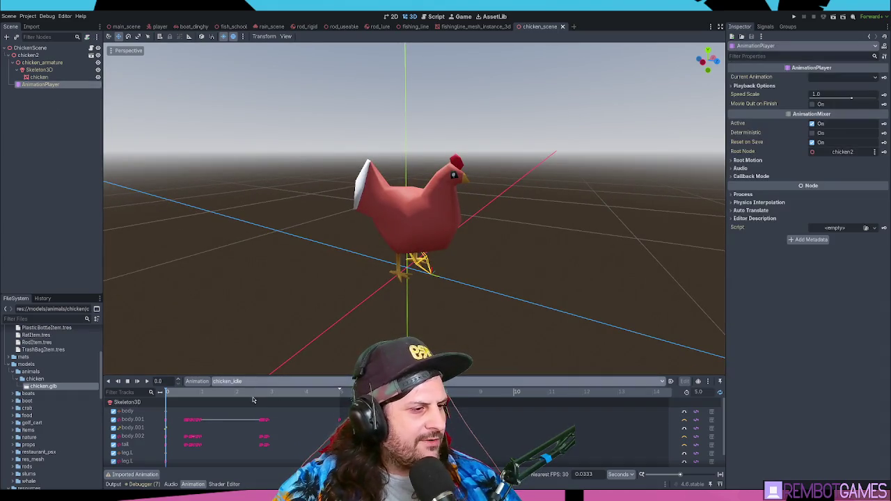
left_click(254, 402)
left_click(137, 382)
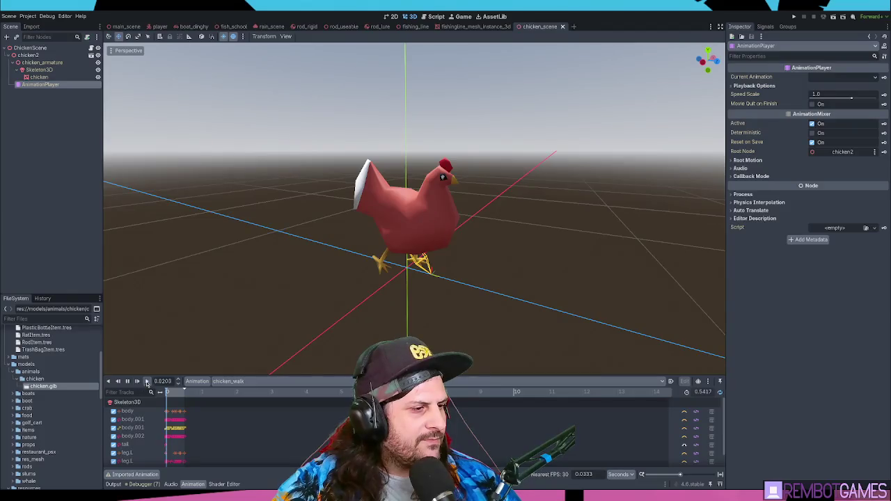
left_click(147, 382)
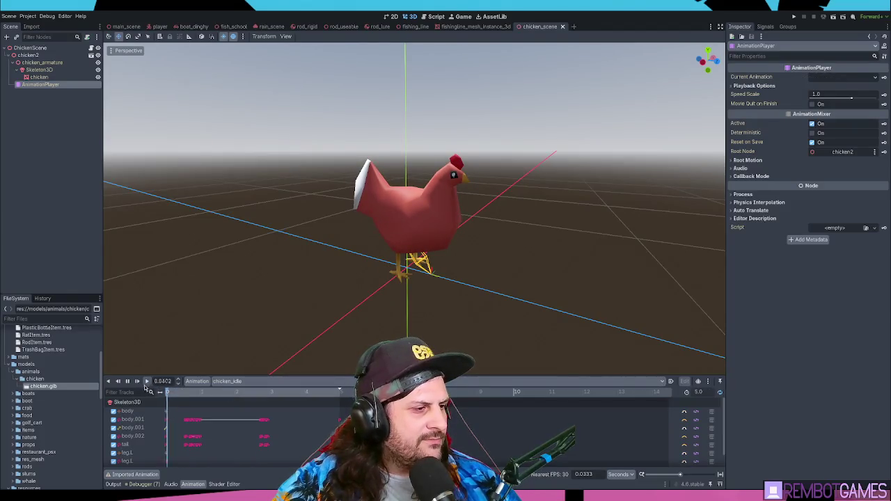
left_click(685, 383)
key("ctrl+s")
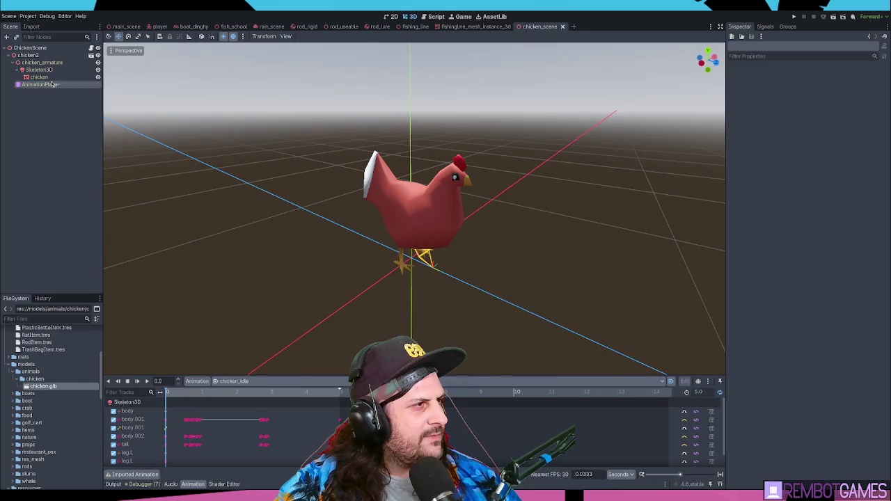
left_click(436, 16)
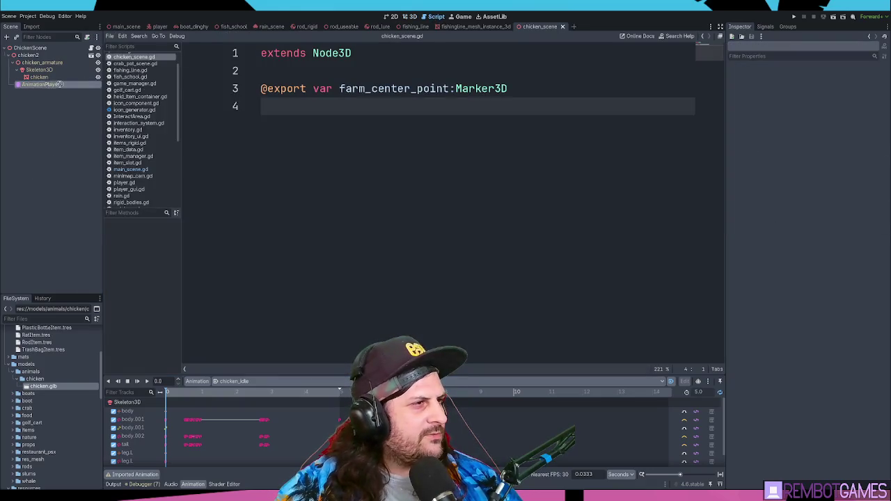
mouse_move(41, 85)
left_mouse_down()
mouse_move(286, 94)
mouse_move(288, 108)
left_mouse_up()
key("Return")
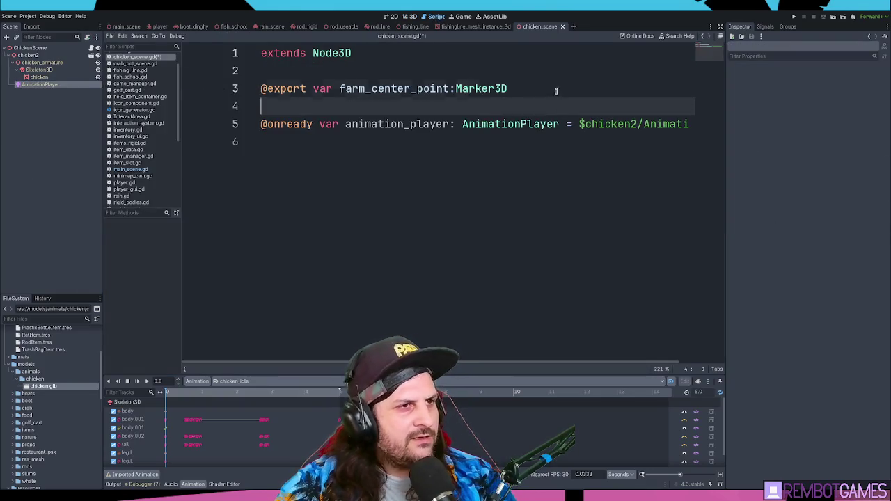
left_click(318, 148)
scroll(411, 215, "down", 2, "ctrl")
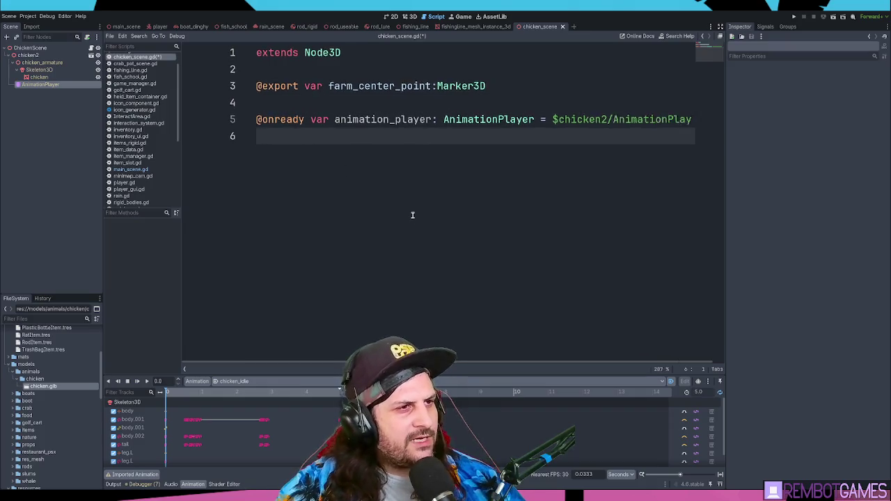
Declare var is_walking: bool = false on a new line below it.
key("Return")
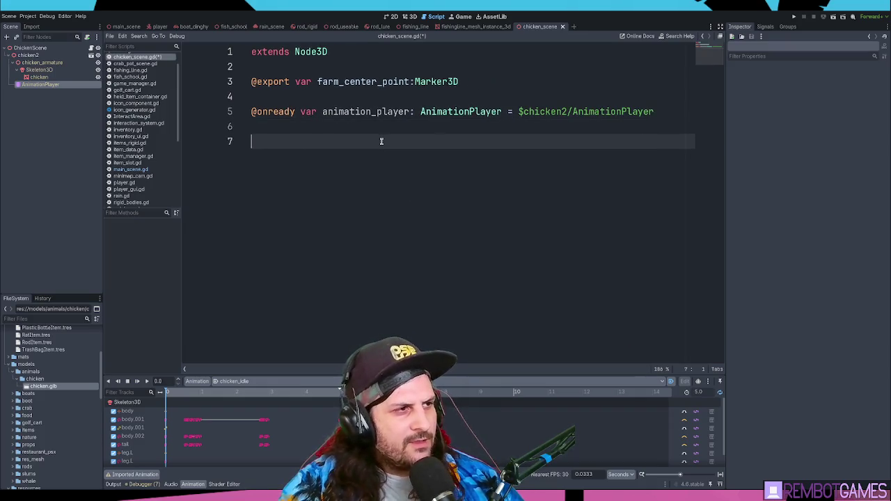
type("var")
type("_walking_")
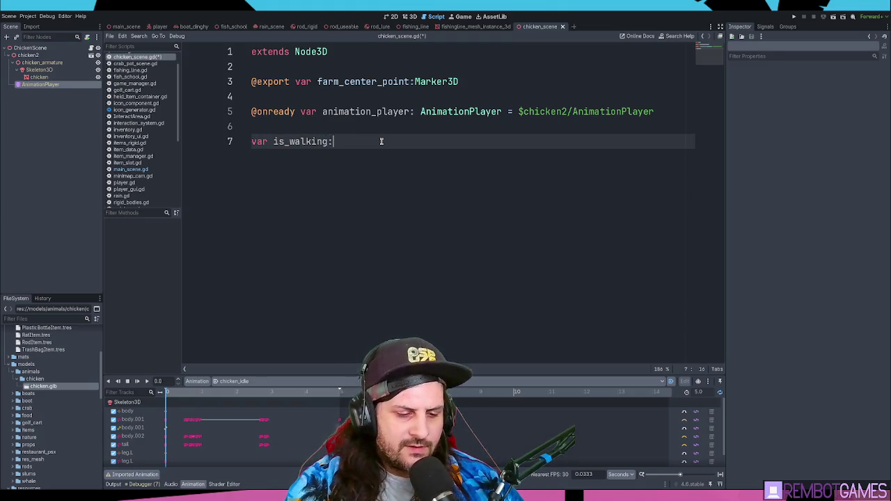
type("bool ")
type("= false")
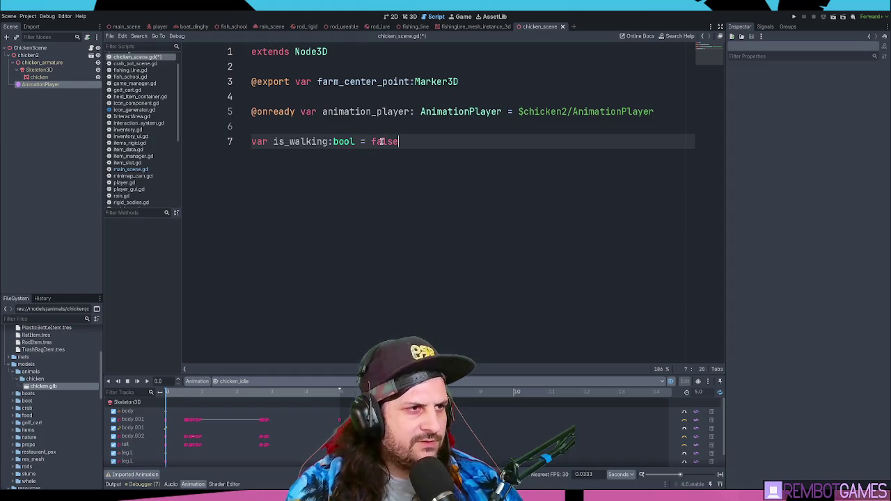
key("Return")
key("Return")
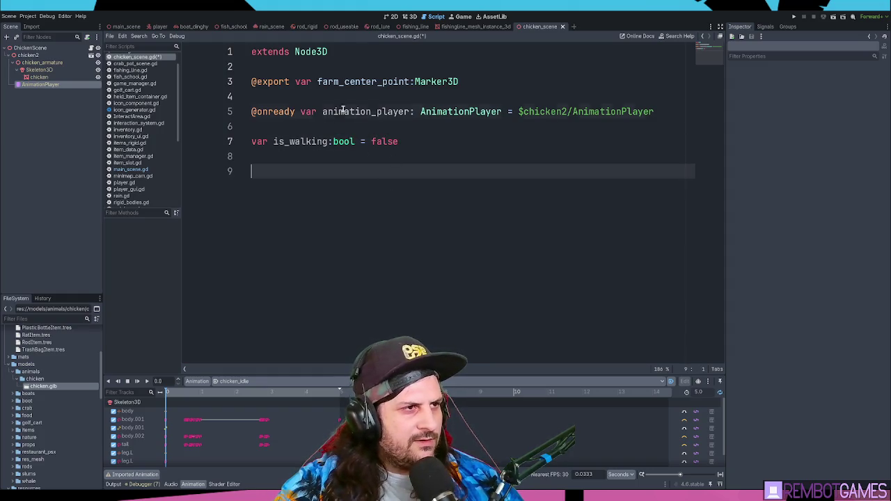
double_click(343, 111)
left_click(342, 180)
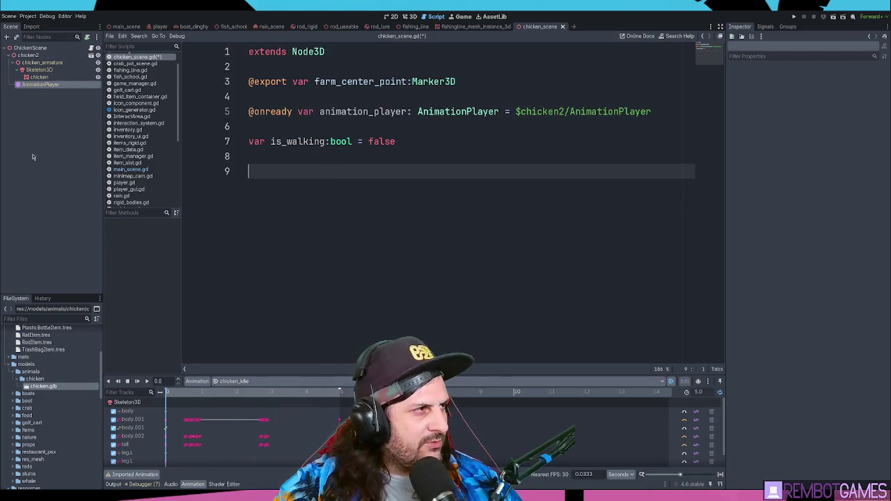
left_click(70, 49)
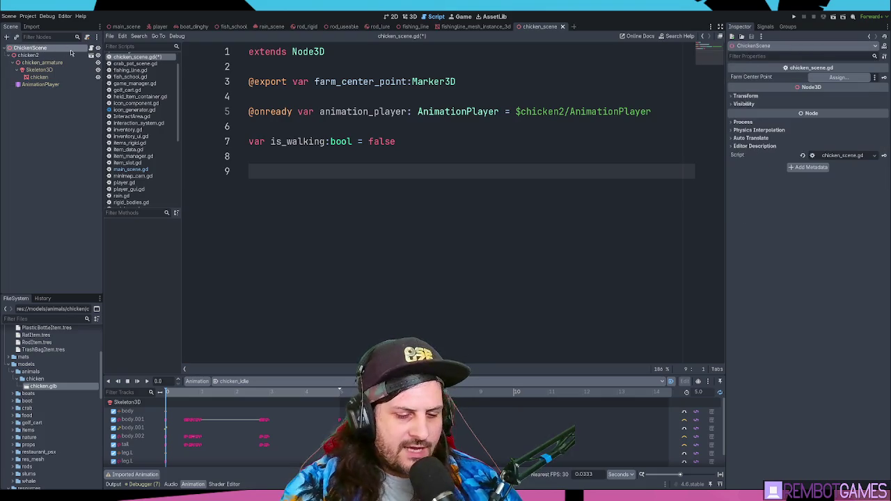
Add a NavigationAgent3D with Target and Path Desired Distance both set to 0.5, then save.
key("ctrl+v")
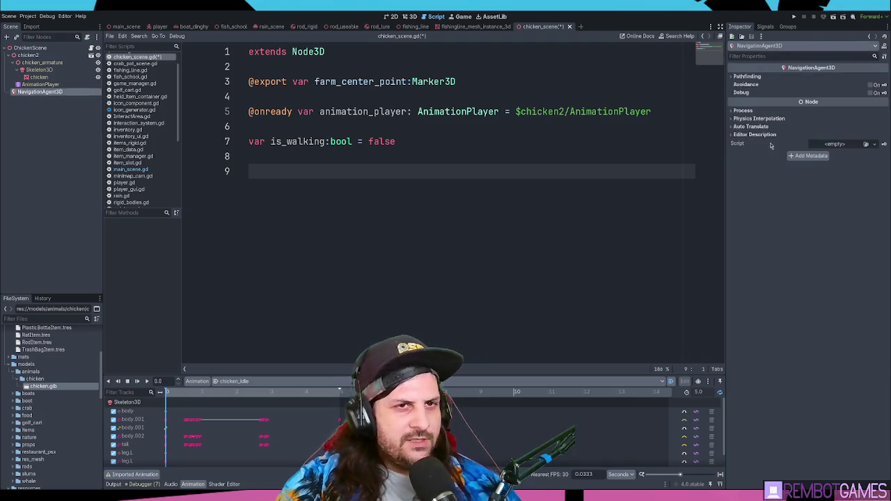
left_click(758, 77)
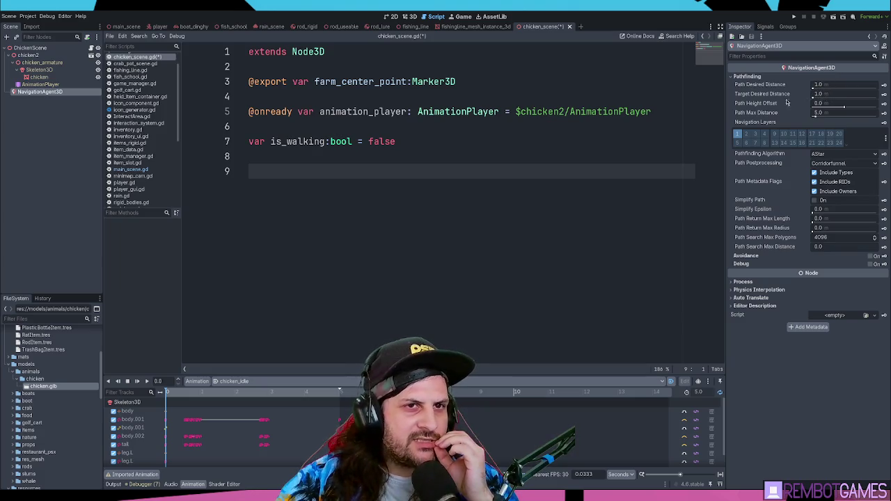
left_click(829, 94)
type("0")
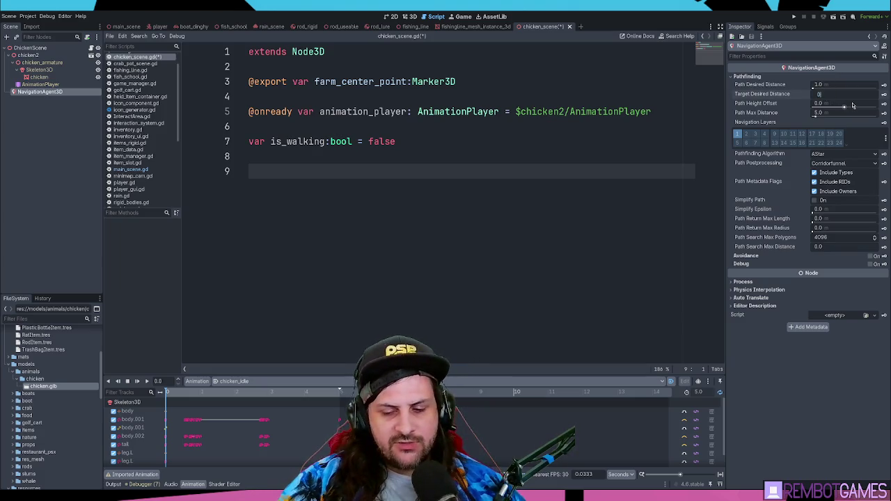
type(".5")
key("Return")
key("shift+Tab")
type("0.5")
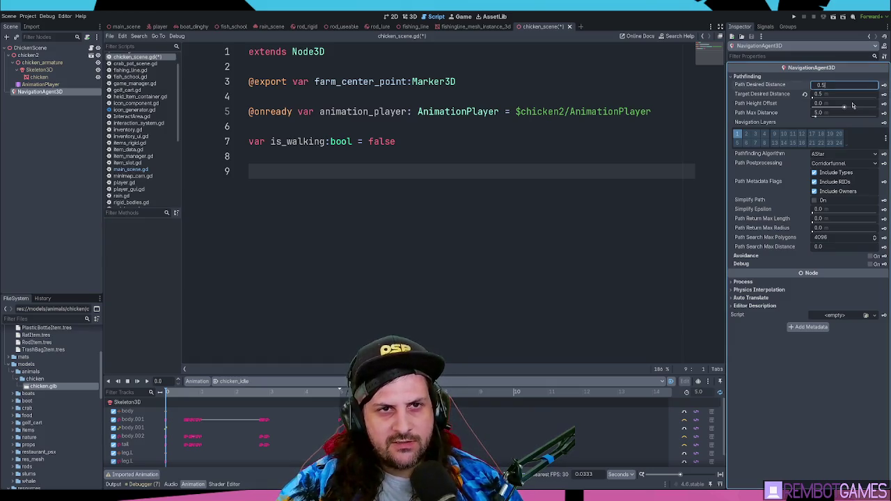
key("Return")
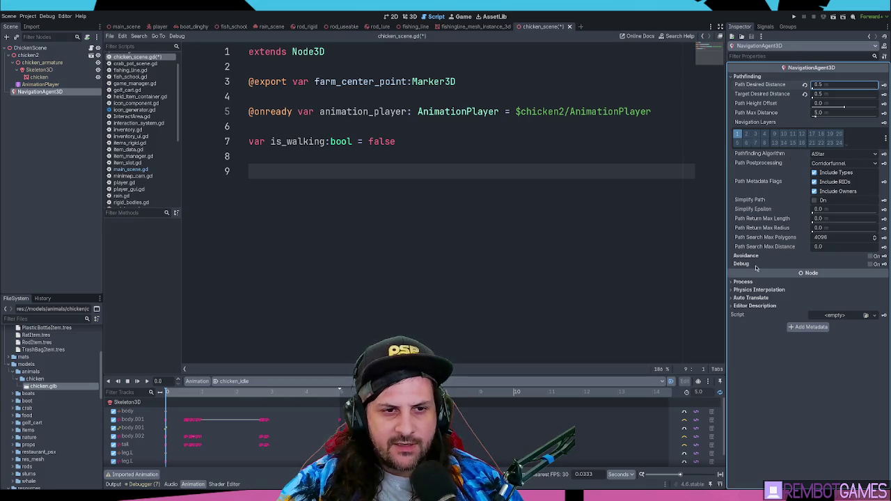
key("ctrl+s")
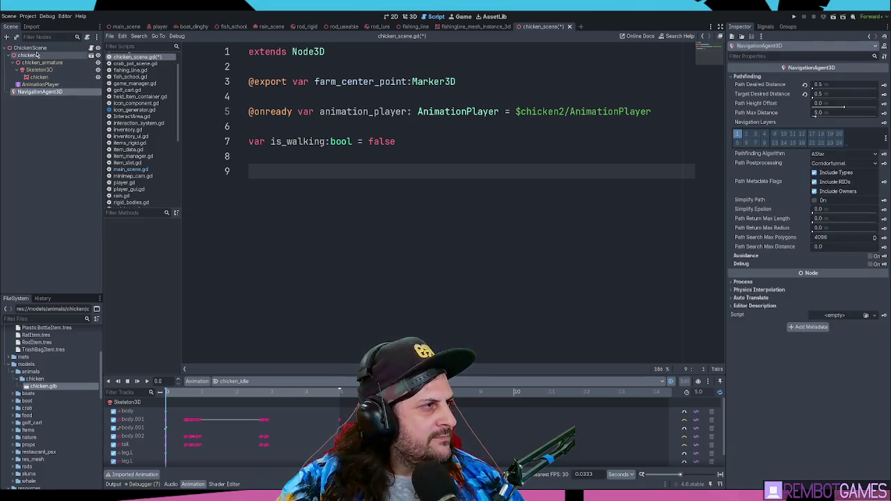
left_click(40, 92)
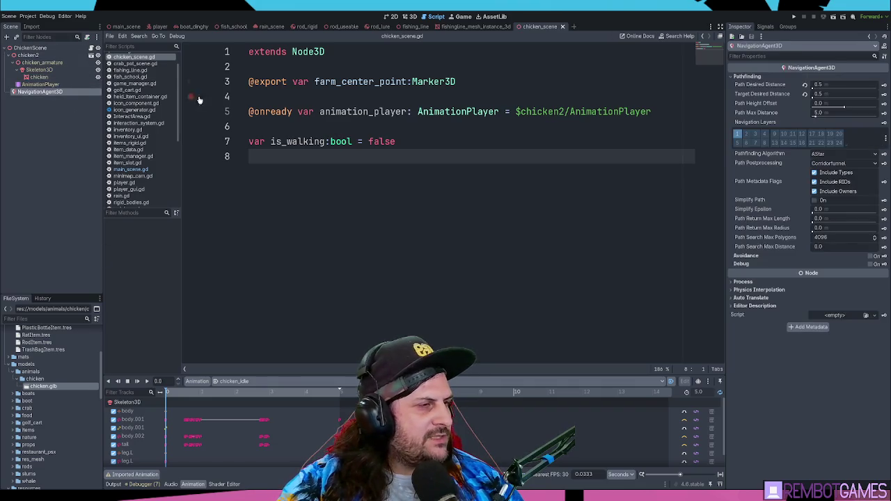
mouse_move(55, 92)
left_mouse_down()
mouse_move(202, 92)
mouse_move(313, 129)
mouse_move(346, 126)
left_mouse_up()
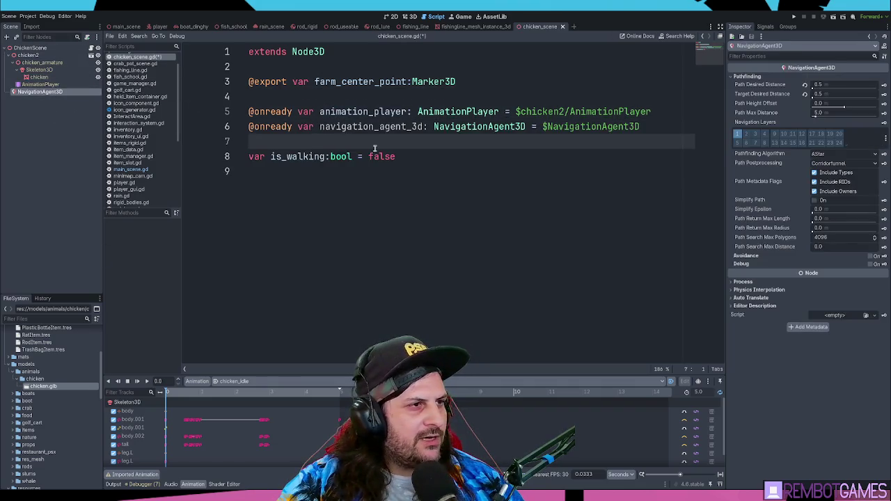
key("alt+Up")
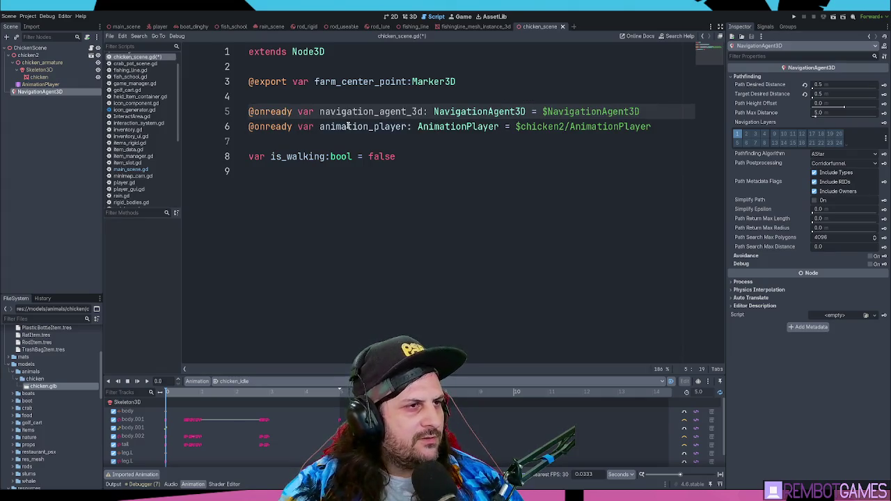
key("Return")
key("Down")
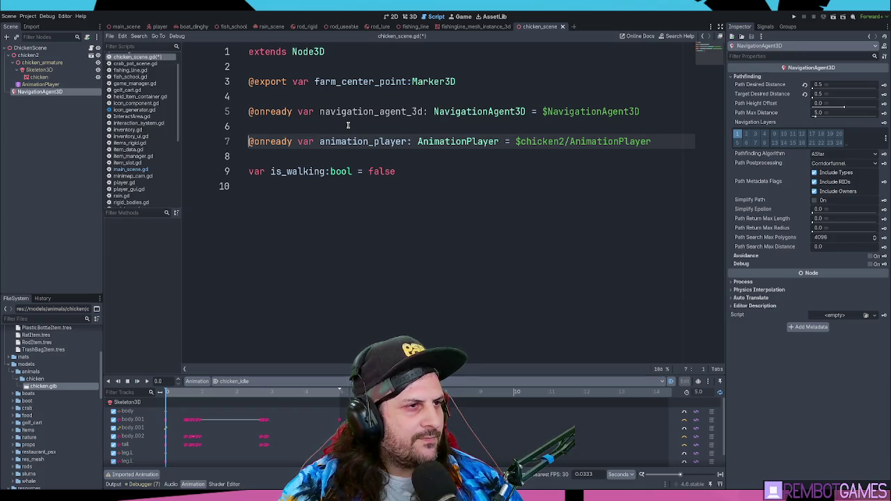
key("Up")
key("Up")
double_click(345, 111)
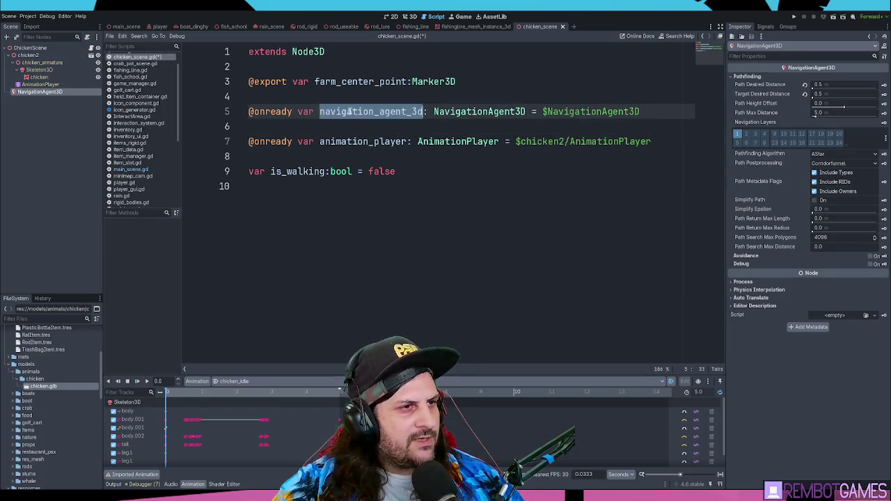
left_click(429, 111)
double_click(404, 112)
left_click(394, 208)
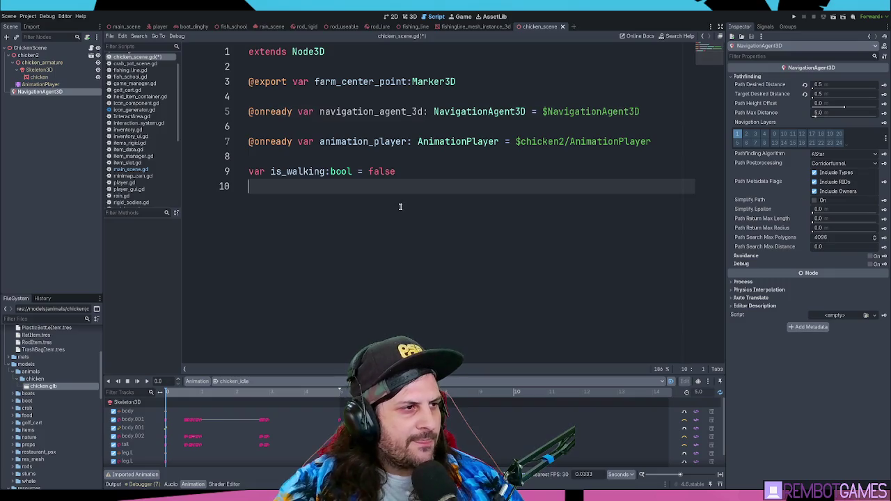
key("Return")
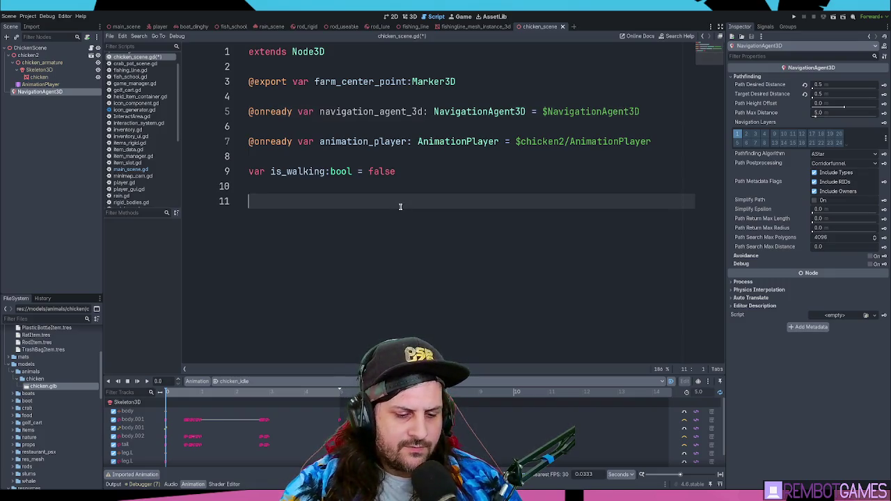
left_click(31, 48)
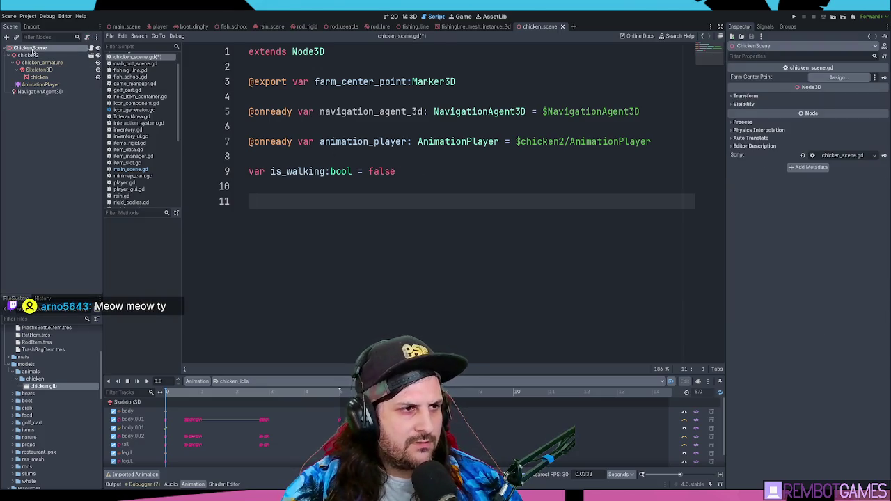
Add a Timer node under ChickenScene and tidy the blank lines between declarations.
key("ctrl+v")
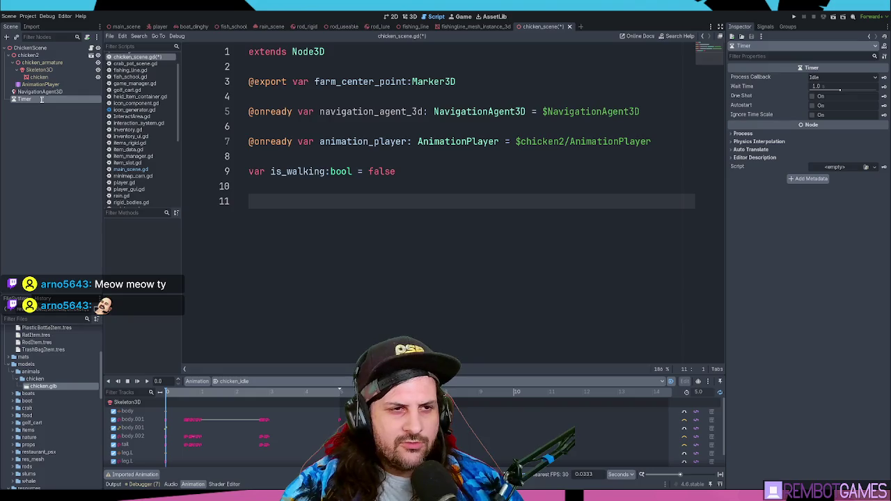
left_click(352, 131)
key("BackSpace")
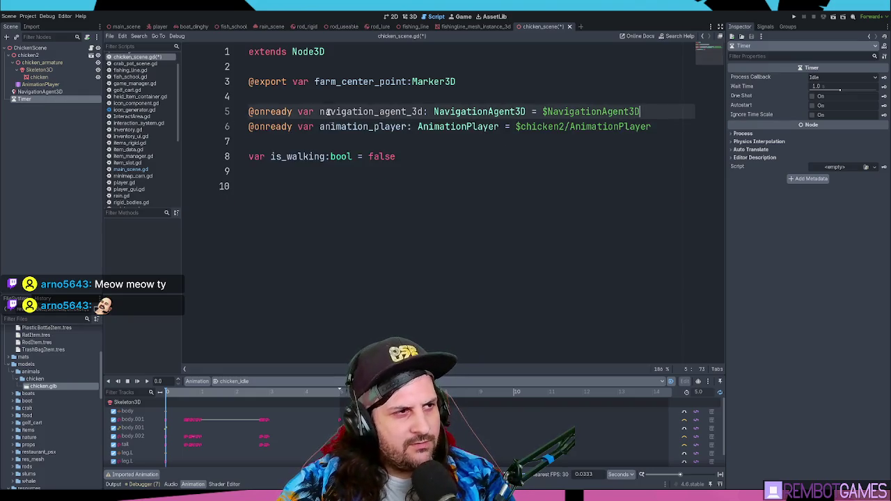
key("Up")
key("BackSpace")
left_click(301, 127)
key("Return")
key("Return")
left_click(301, 137)
Write enum ChickenStates { IDLE, WALKING, } in the script and save it.
type("e")
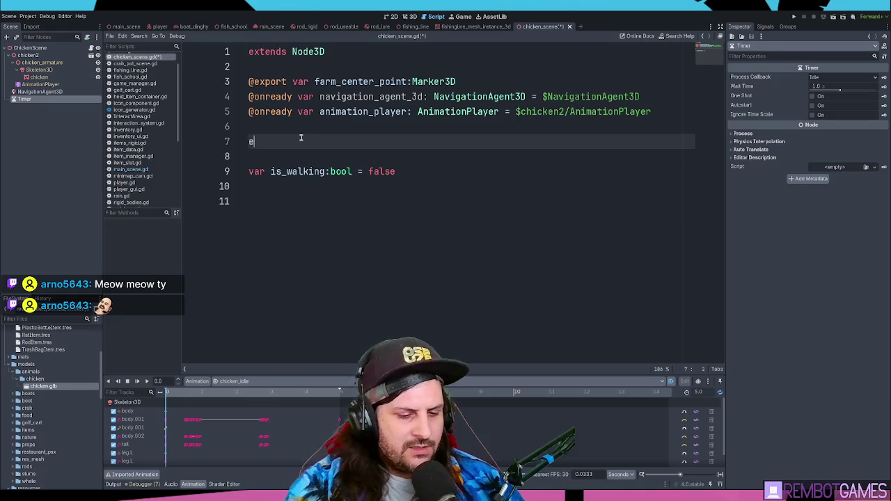
type("num Chic")
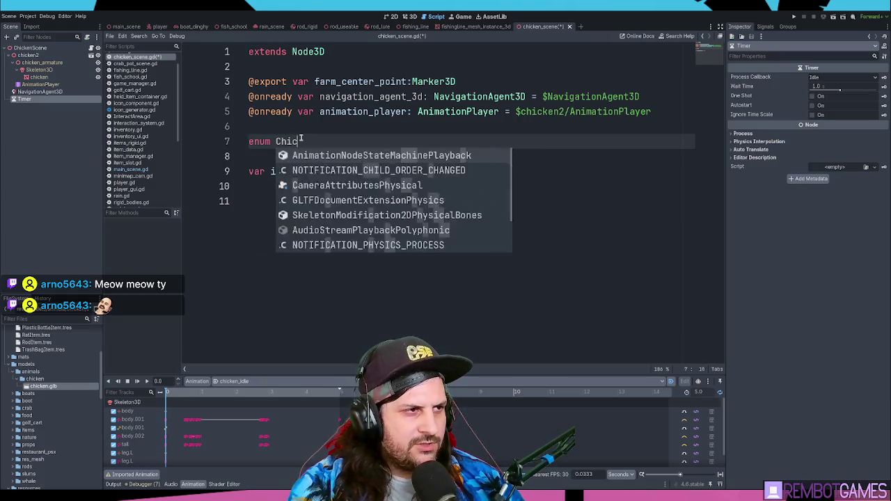
type("kenStates {")
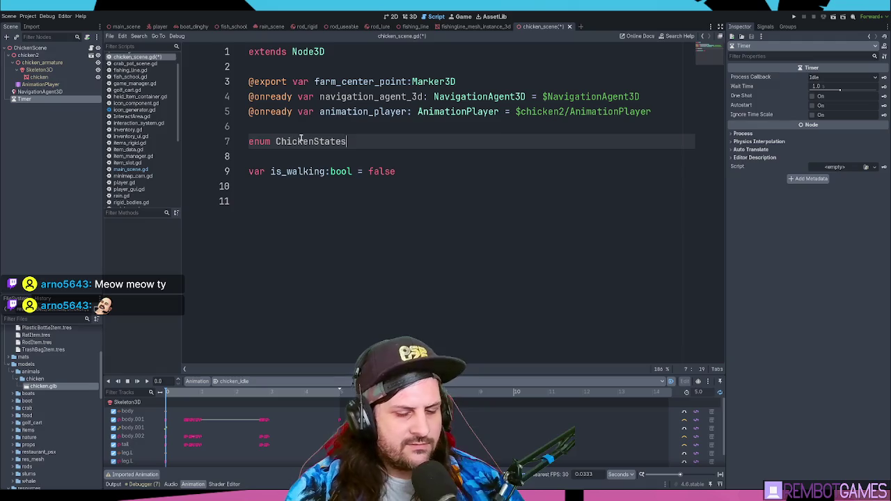
key("Return")
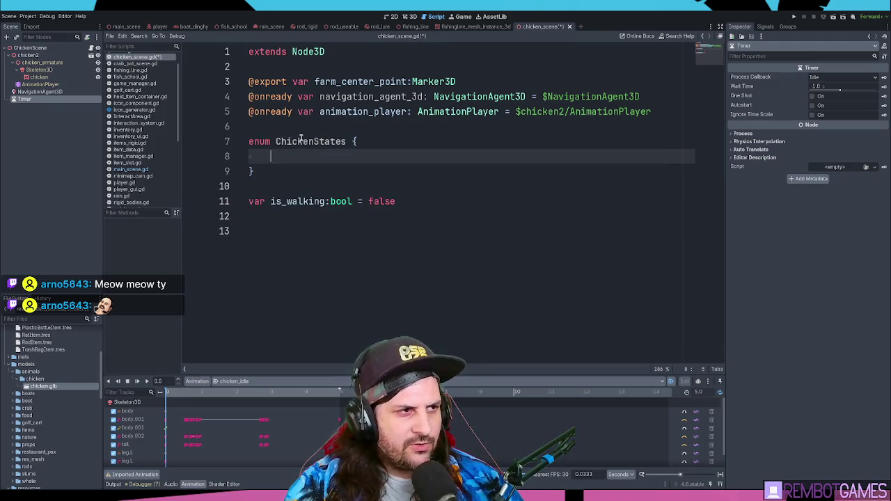
type("IDLE,")
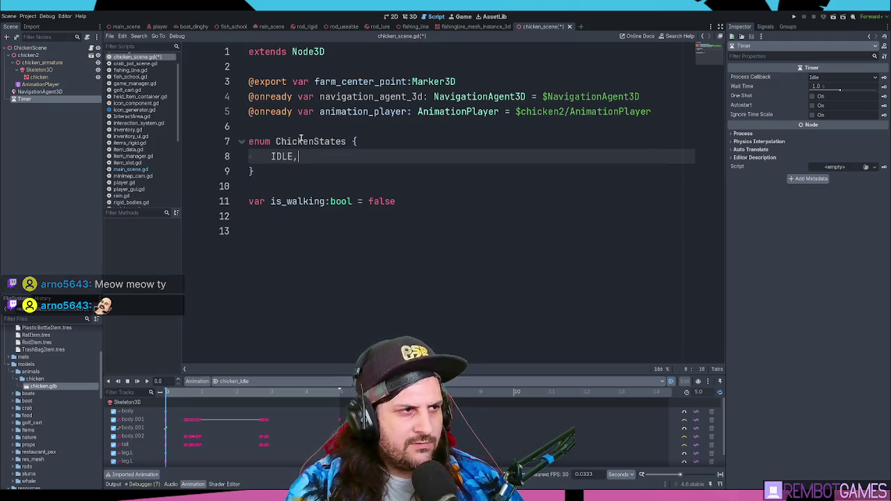
key("Return")
type("WALKING")
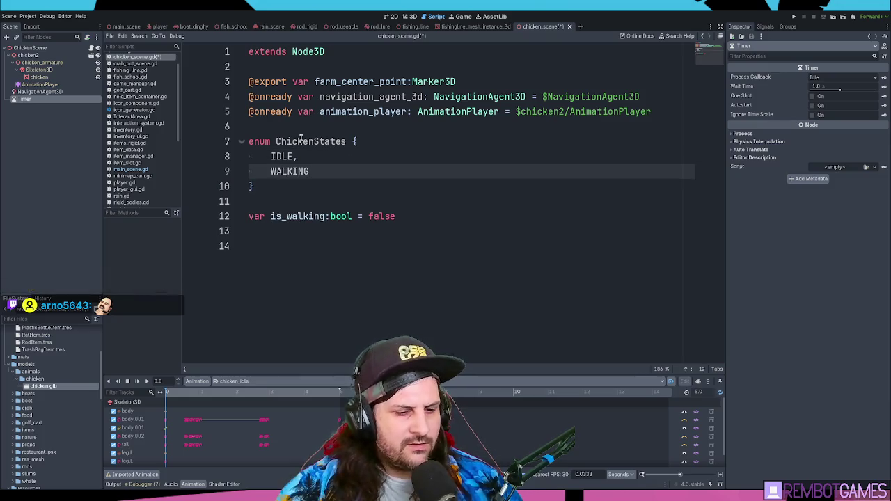
type(",")
left_click(329, 202)
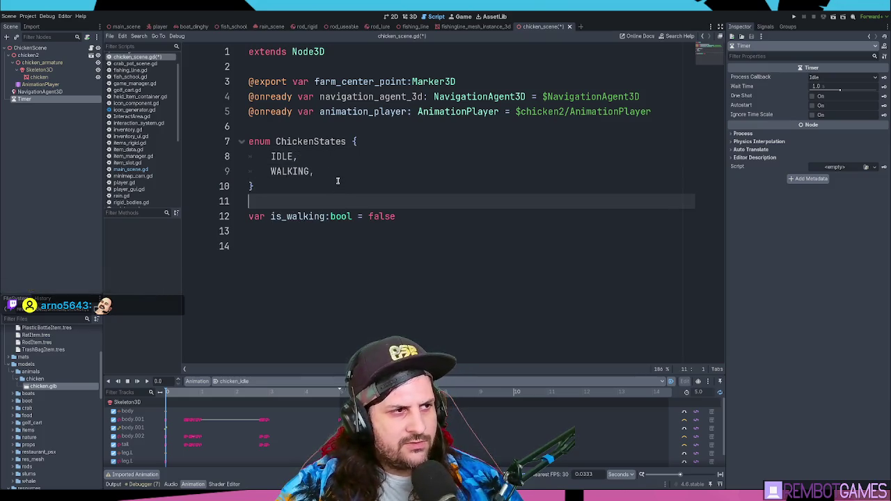
left_click(351, 171)
left_click(376, 141)
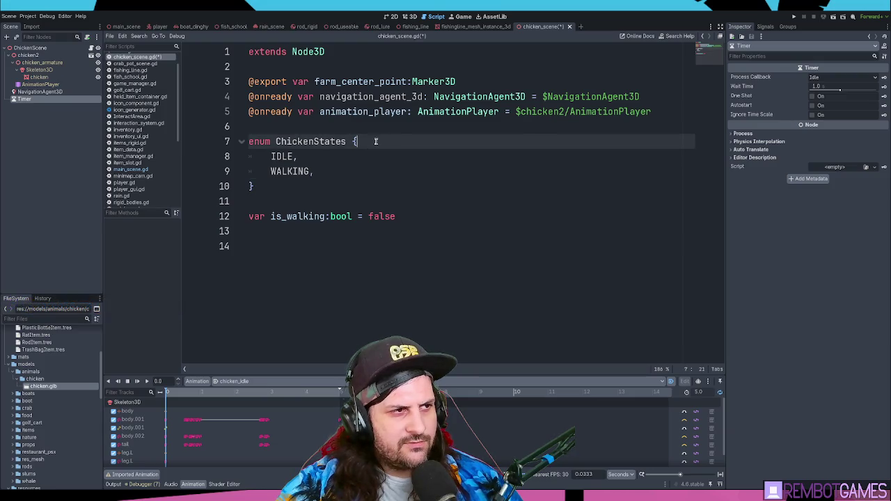
left_click(310, 141)
key("ctrl+s")
left_click(418, 232)
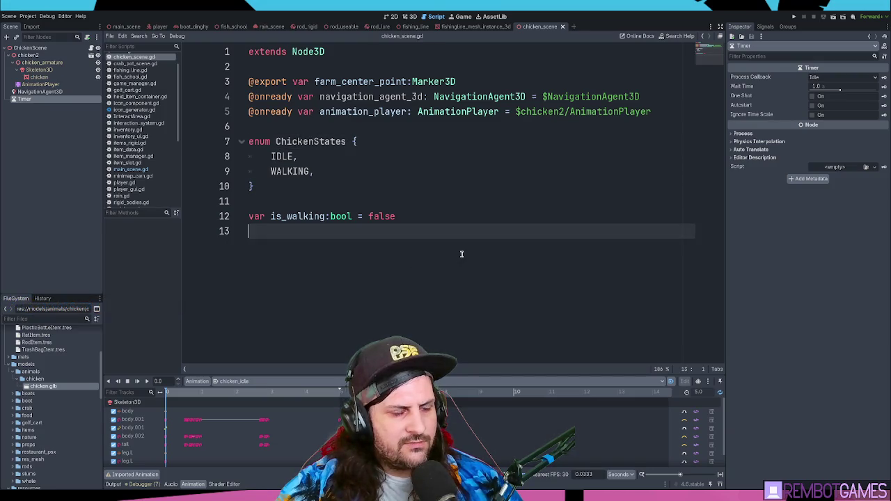
Declare 'var current_state: ChickenStates = ChickenStates.IDLE' above is_walking.
left_click(457, 249)
key("Up")
key("Up")
key("Up")
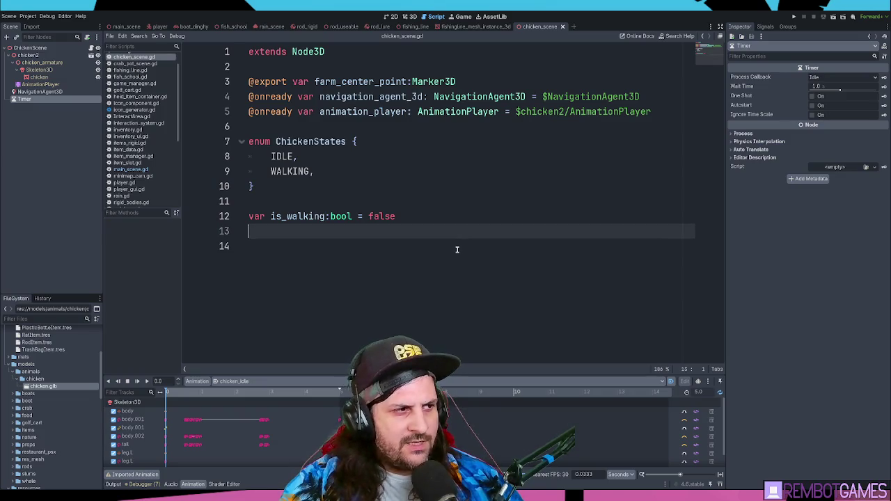
key("Return")
key("Return")
key("Up")
type("var current_str")
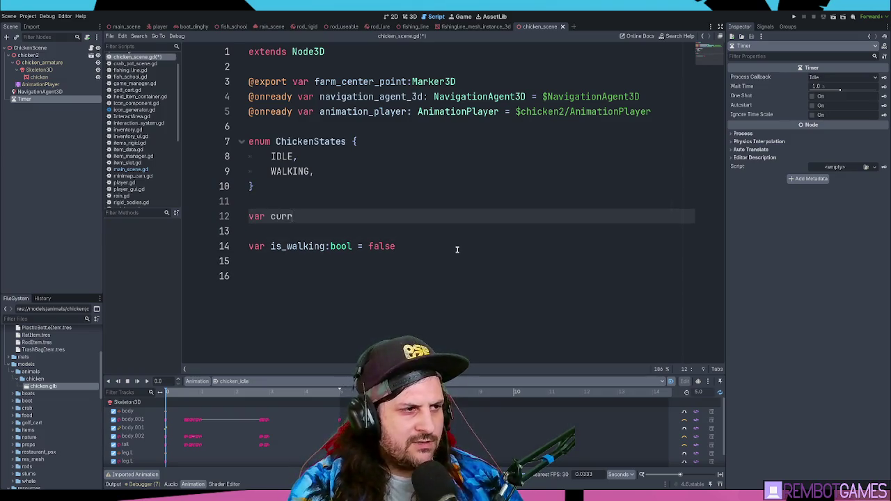
key("BackSpace")
type("ate")
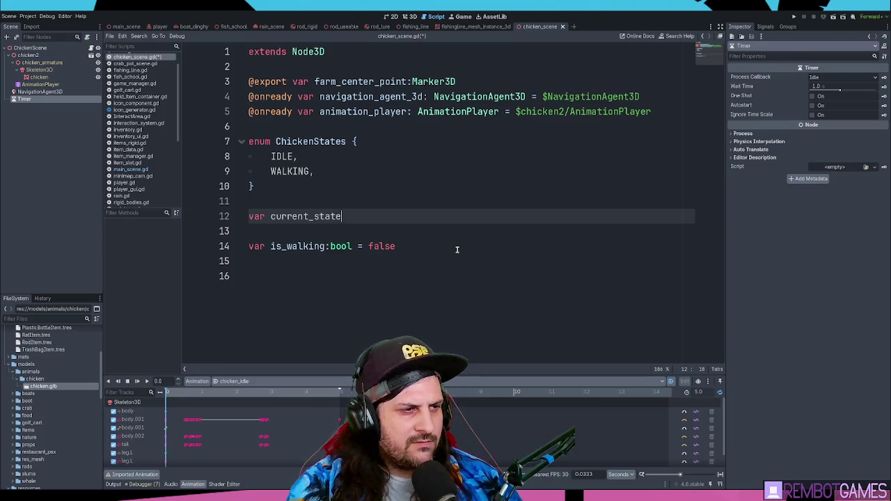
type(":C")
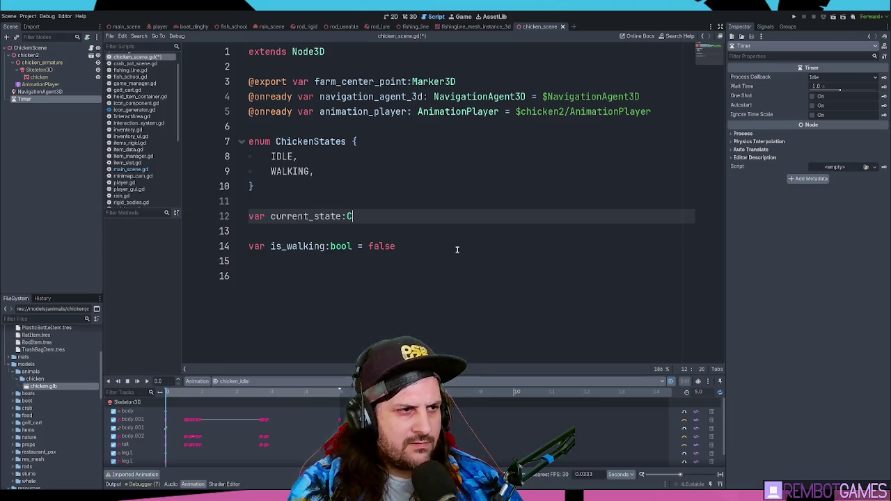
key("Return")
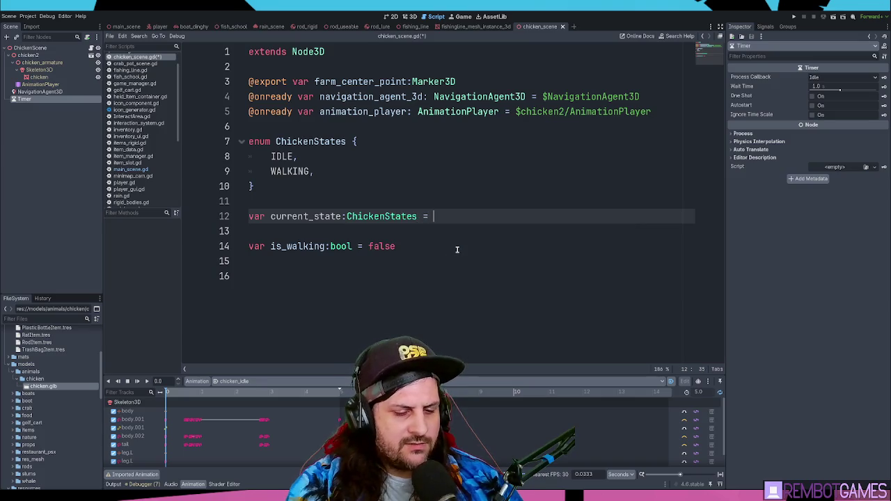
type("IDLE")
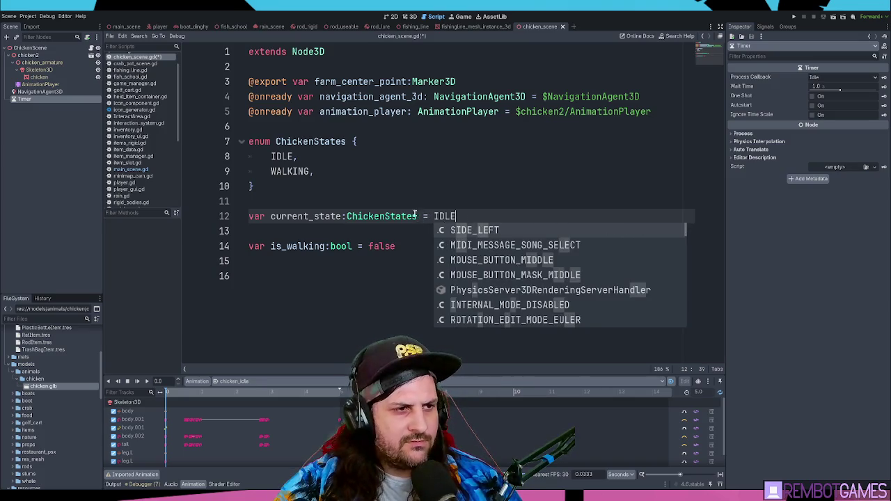
left_click(433, 217)
type("Chicke")
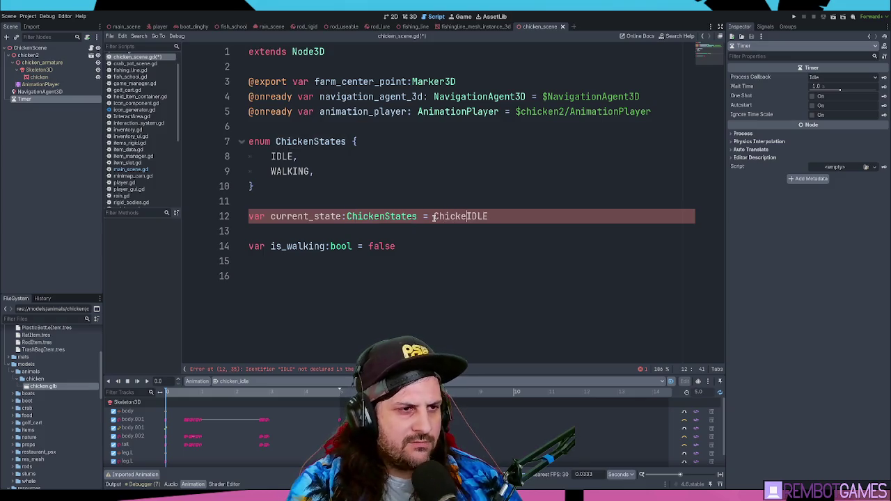
type("nStates.")
key("Escape")
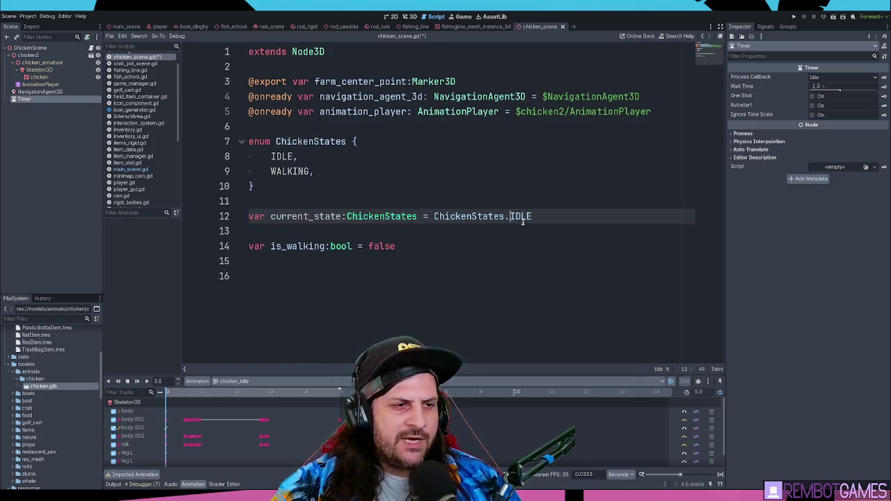
left_click_drag(465, 216, 534, 216)
left_click(542, 214)
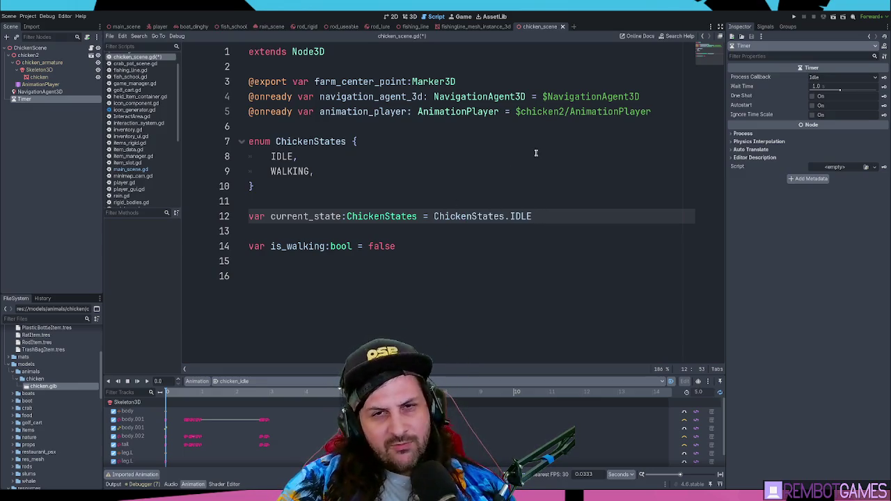
Remove the extra blank line above current_state.
left_click(294, 185)
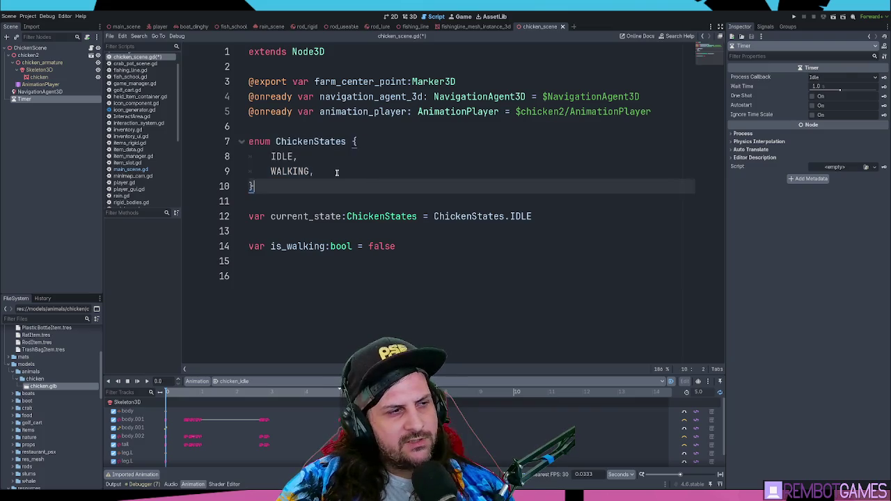
left_click(337, 172)
left_click(318, 202)
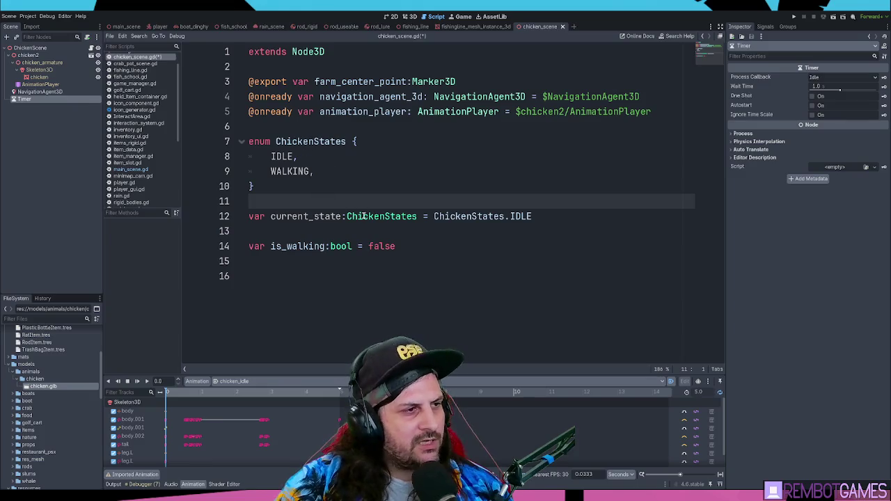
left_click(326, 231)
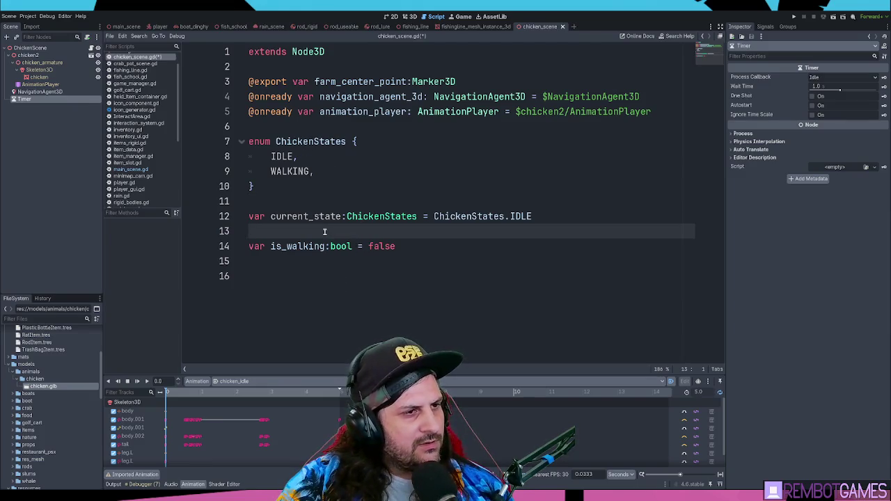
key("Up")
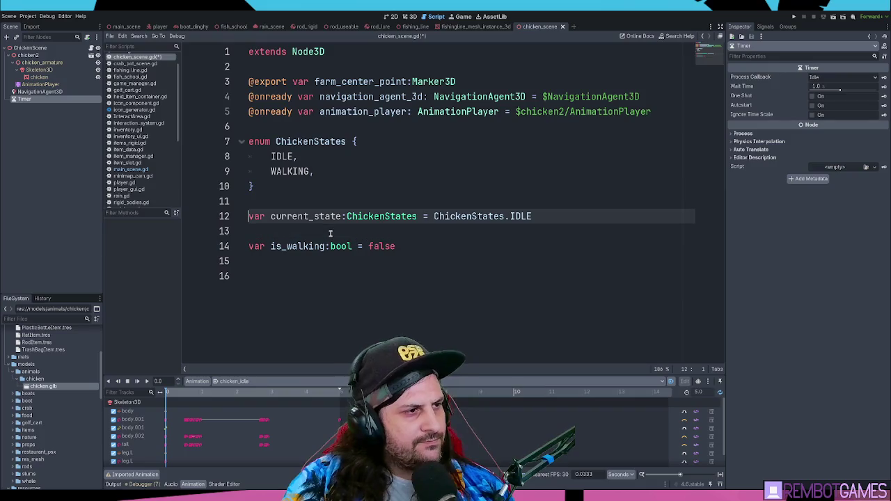
key("BackSpace")
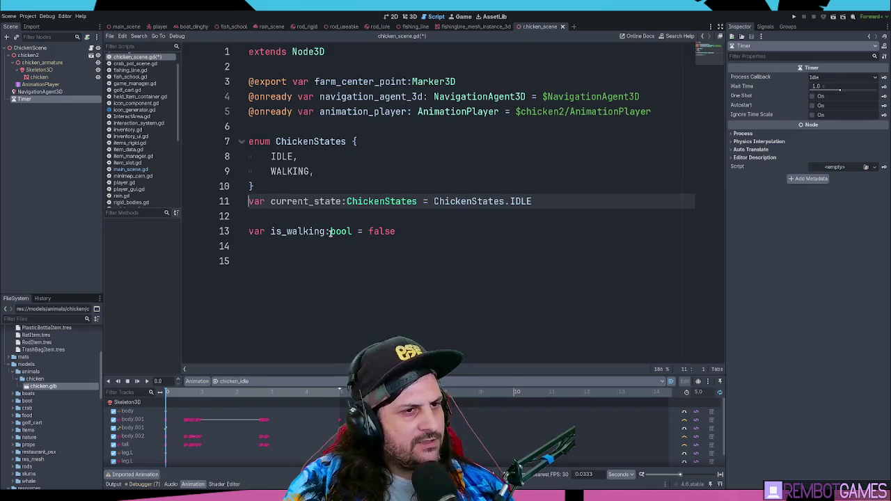
key("Down")
key("Down")
key("Down")
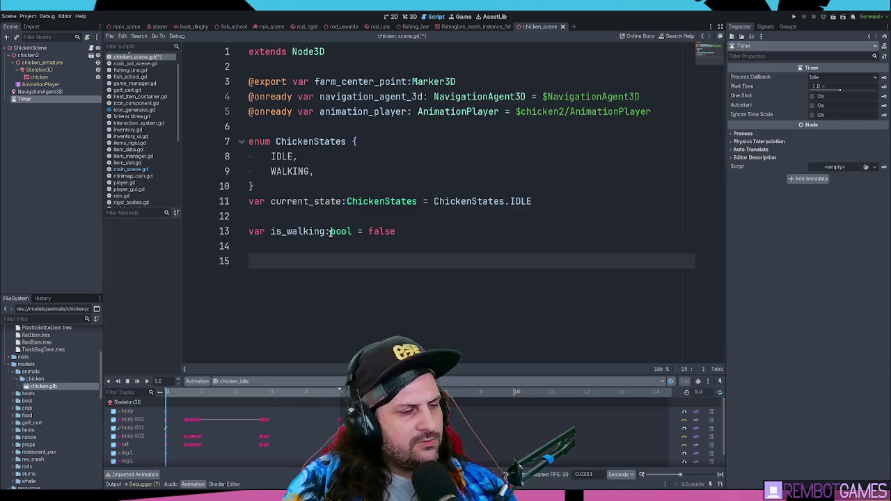
Rename the Timer node to StateChangeTimer, enable One Shot, and show its signals.
left_click(35, 99)
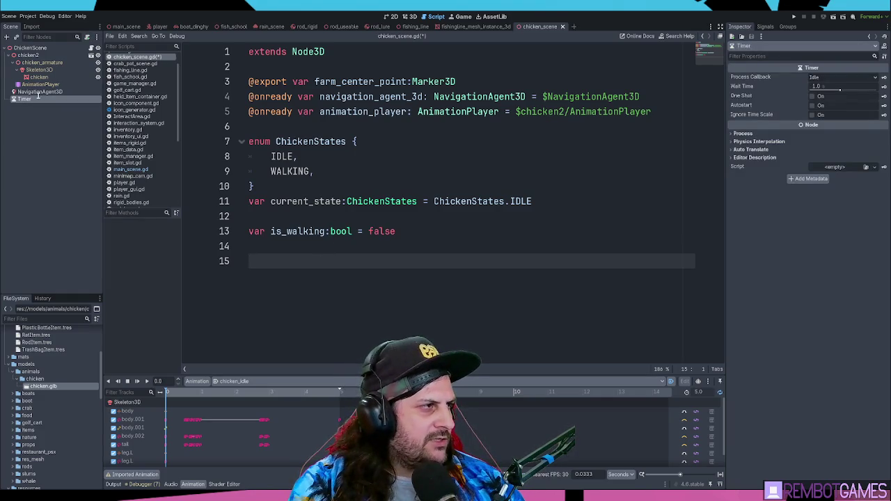
type("StateChangeTimer")
key("Return")
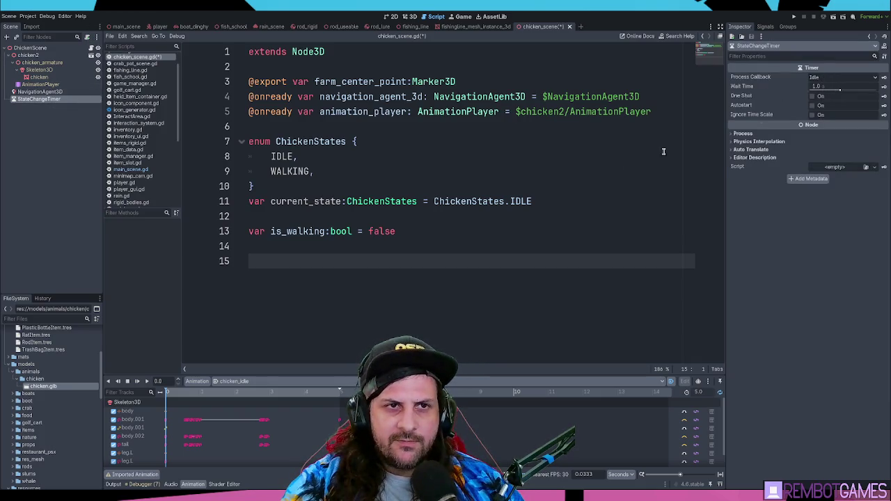
left_click(590, 207)
left_click(567, 240)
left_click(812, 96)
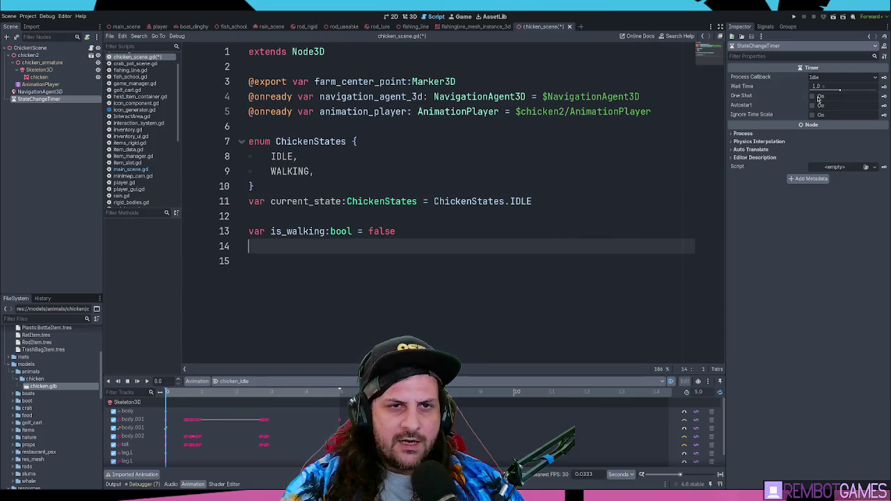
left_click(497, 259)
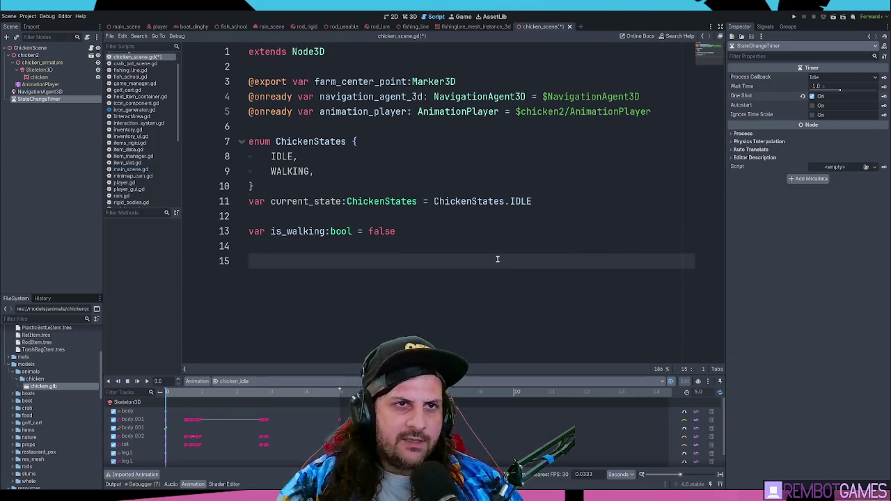
left_click(766, 27)
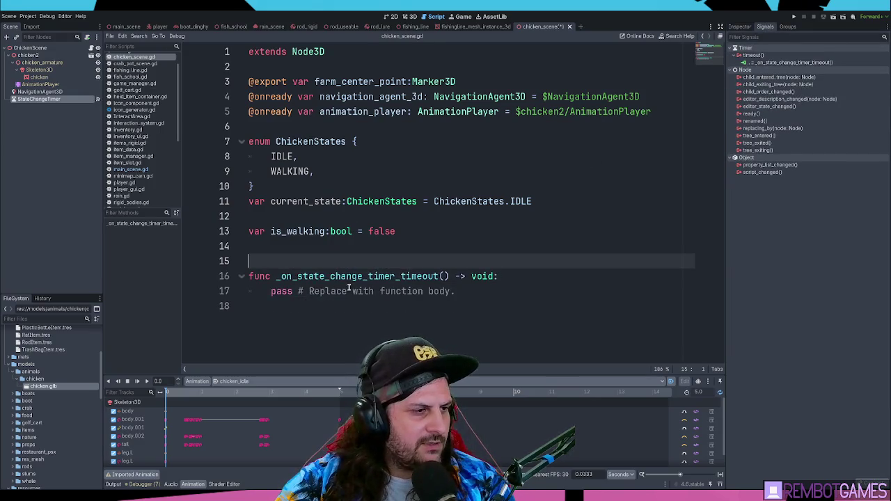
Connect timeout to a new handler and replace its pass with decide_next_state().
double_click(328, 291)
double_click(281, 291)
left_click(493, 291, "shift")
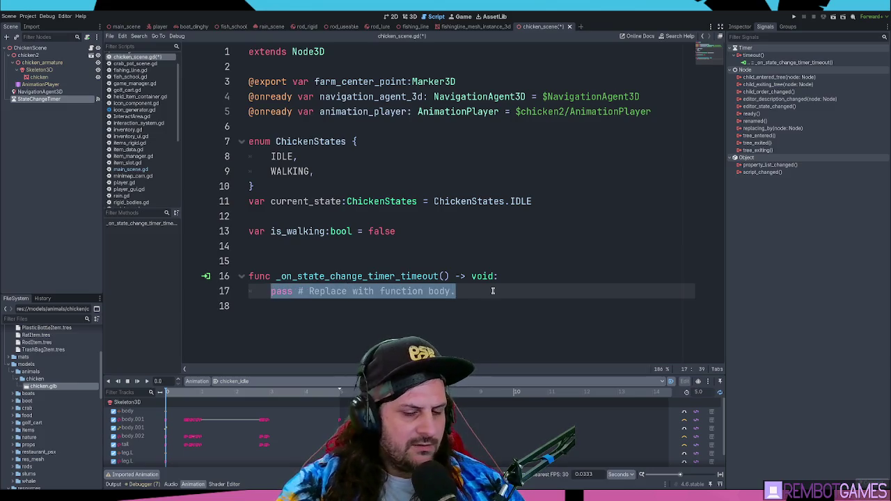
key("BackSpace")
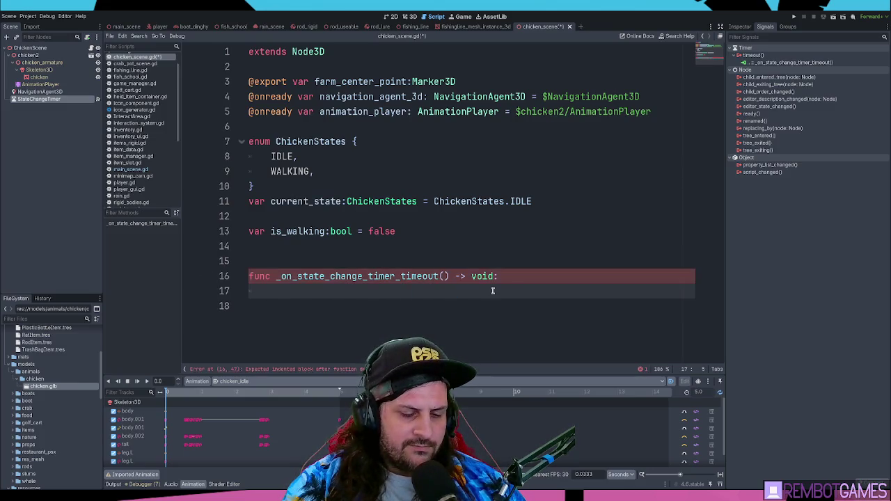
type("decid")
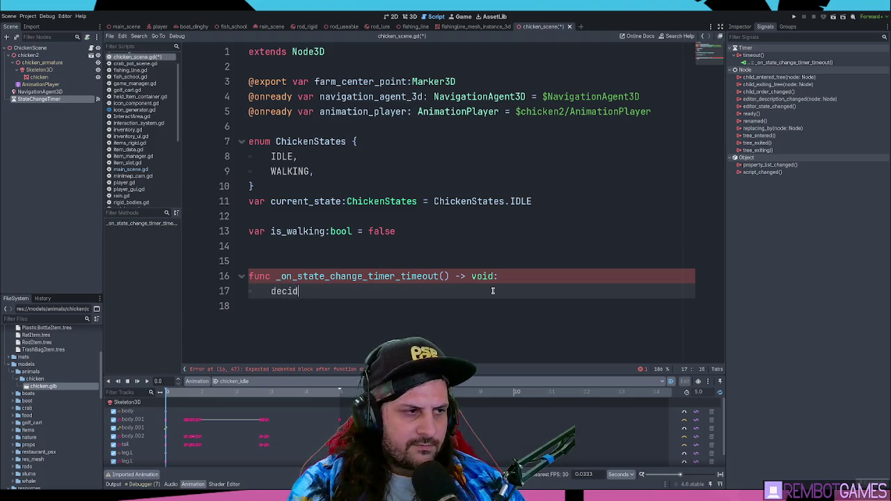
type("e_next")
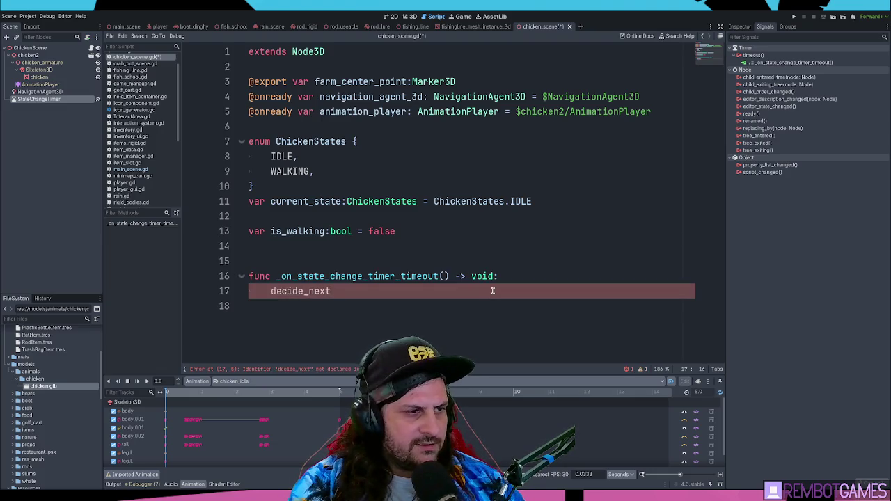
type("_state()")
key("Return")
key("Up")
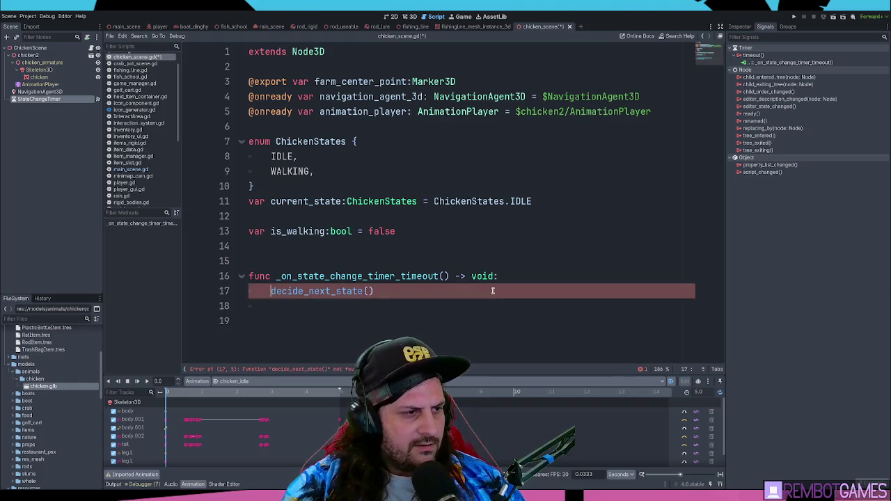
Turn a duplicate of the call line into 'func decide_next_state() -> void:'.
key("ctrl+shift+d")
key("BackSpace")
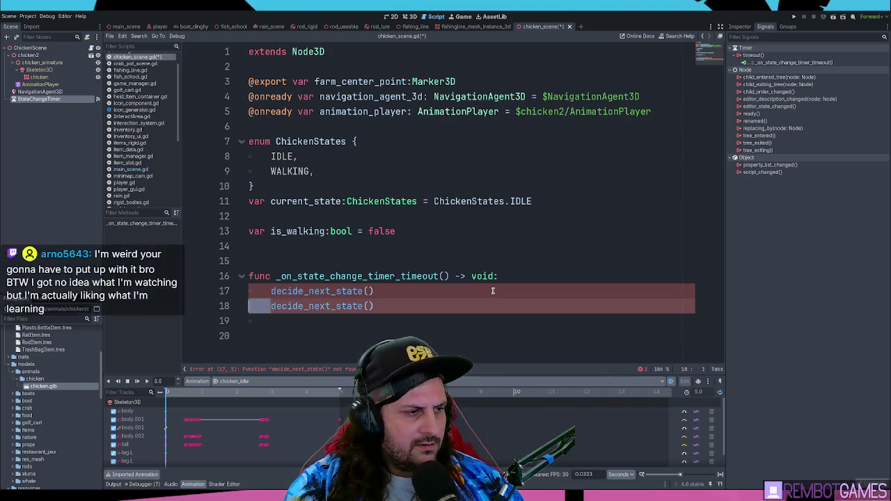
type("func")
key("End")
type("->")
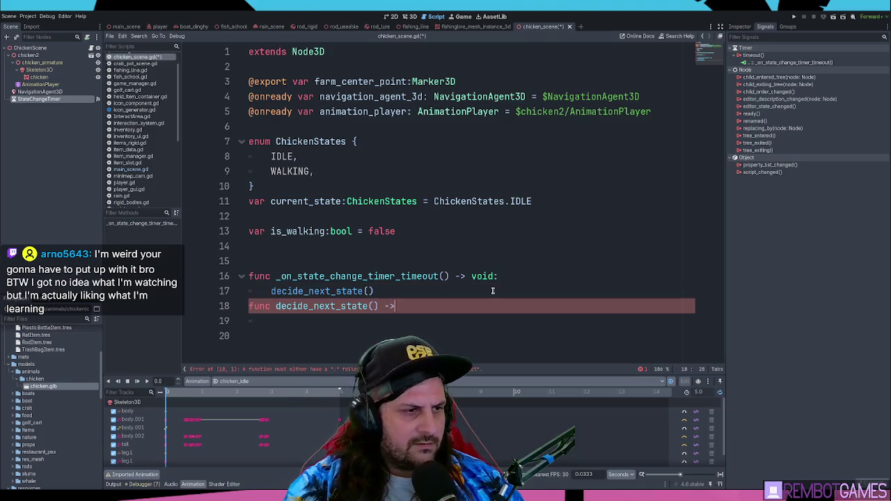
type(" void:")
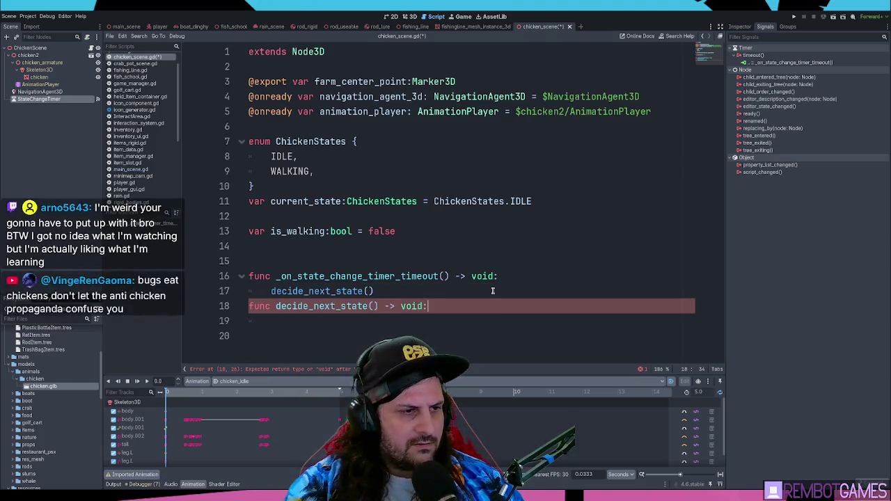
key("Return")
Add blank lines between the two functions and at the end of the script.
key("Up")
key("Home")
key("Return")
key("Down")
key("Down")
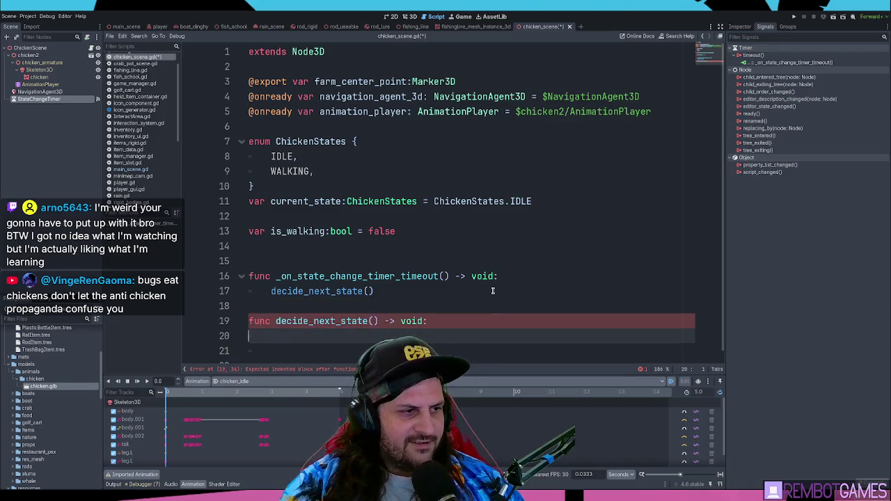
scroll(458, 297, "down", 1)
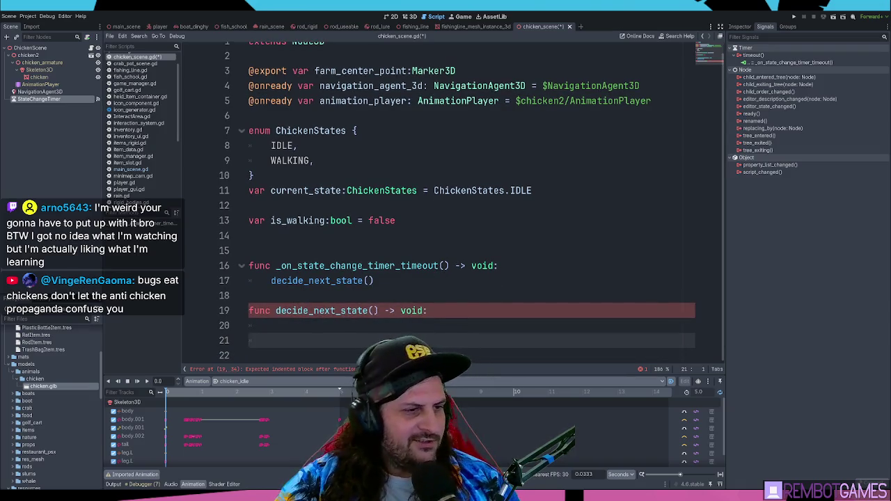
key("Return")
key("Return")
key("Return")
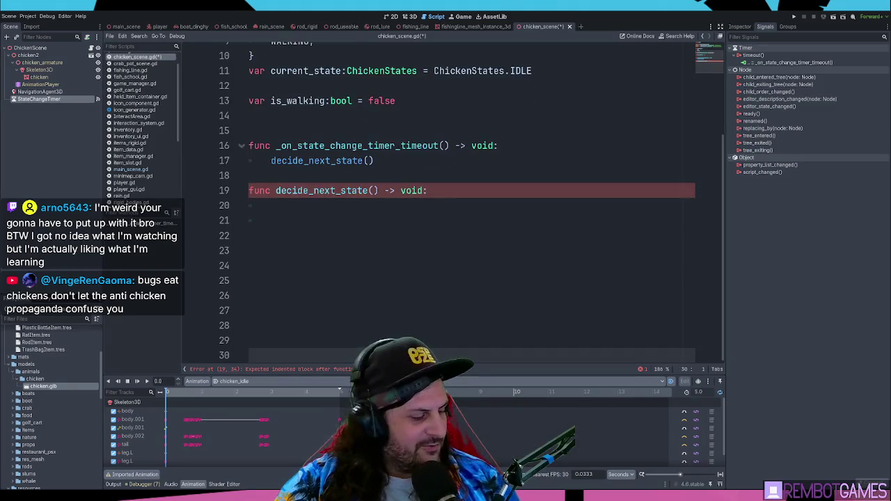
left_click(328, 207)
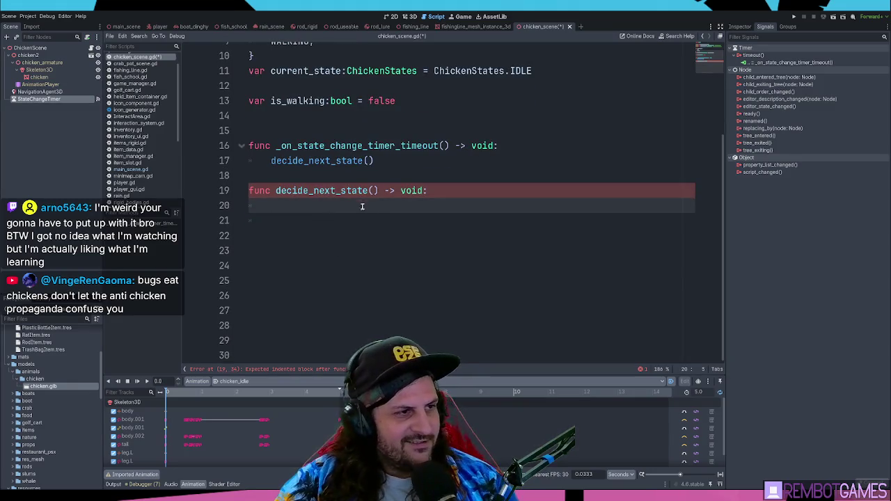
Remove the blank line between current_state and the neighbouring variable.
scroll(364, 199, "up", 1)
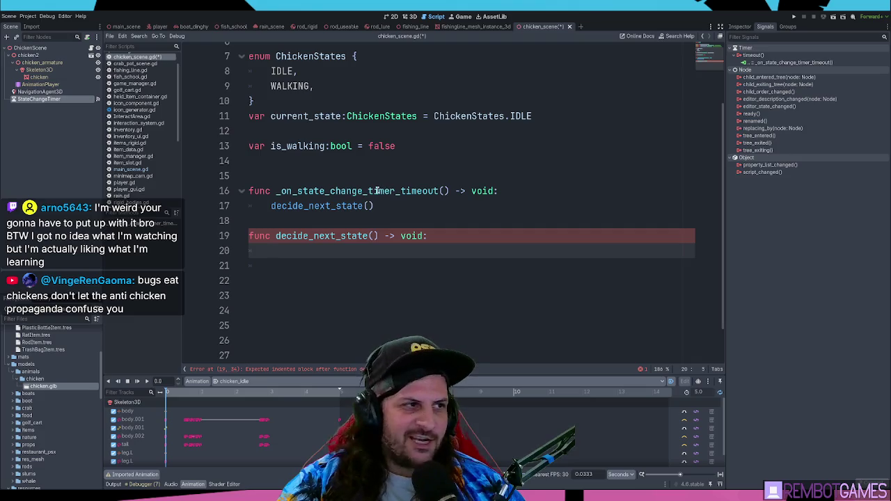
left_click(356, 166)
left_click(317, 133)
key("BackSpace")
scroll(376, 245, "up", 2)
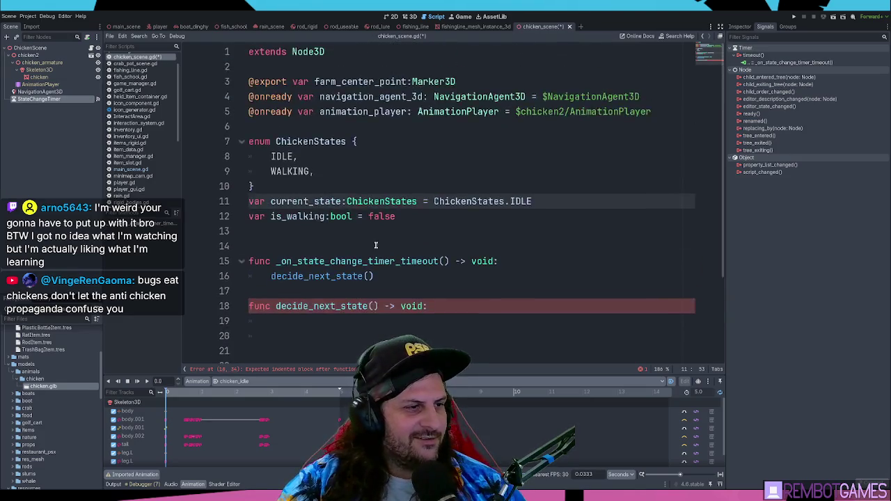
scroll(375, 245, "down", 3)
left_click(364, 205)
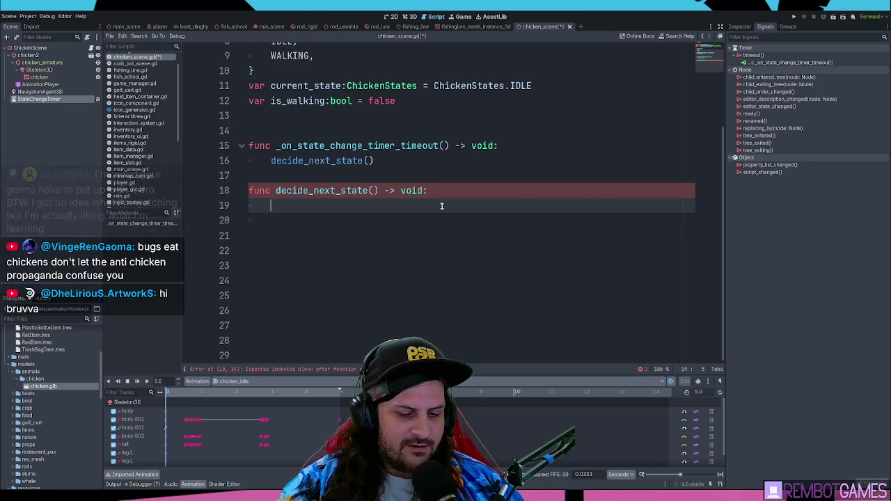
Write 'if randf() < 0.5:' in decide_next_state, leaving an indented empty line below.
type("if ")
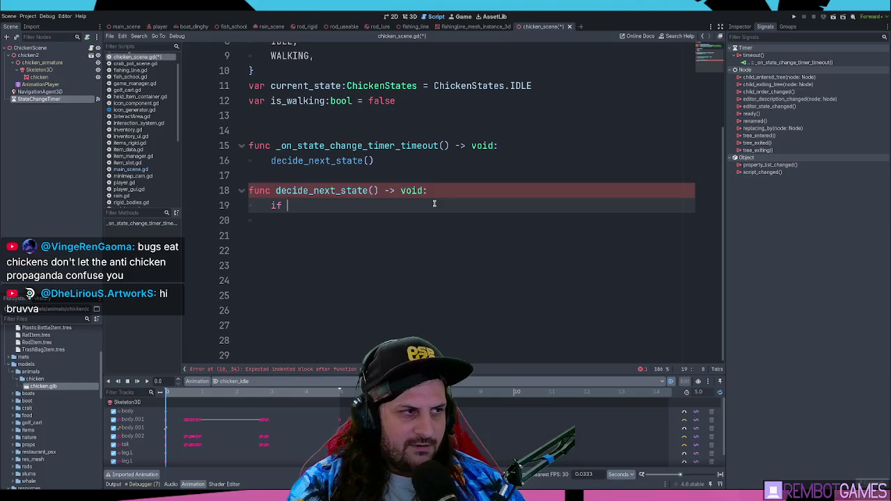
type("randf()")
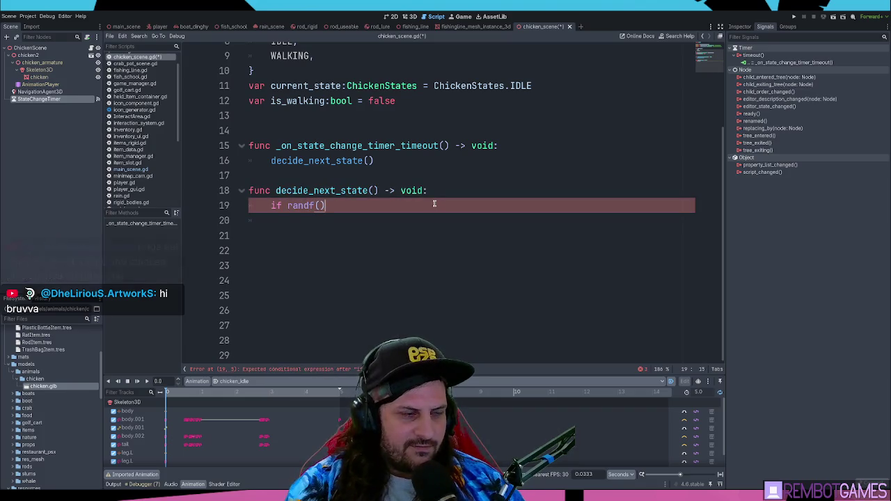
type(" < 0.5:")
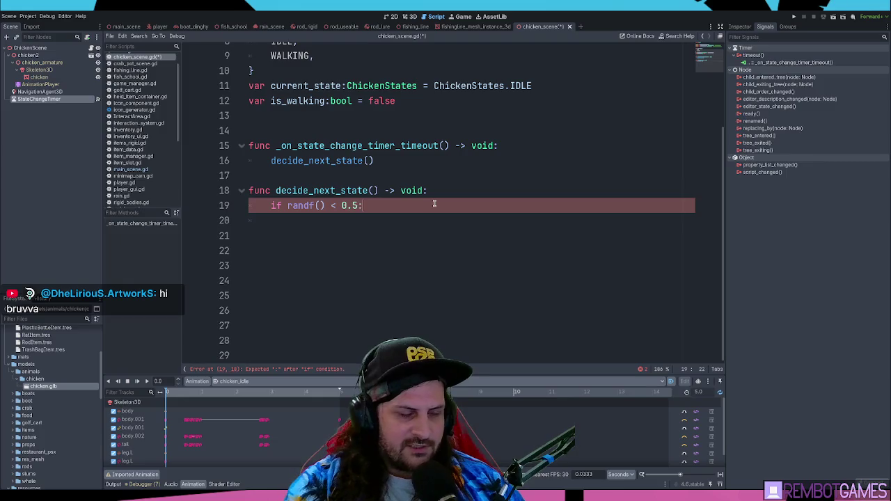
key("Return")
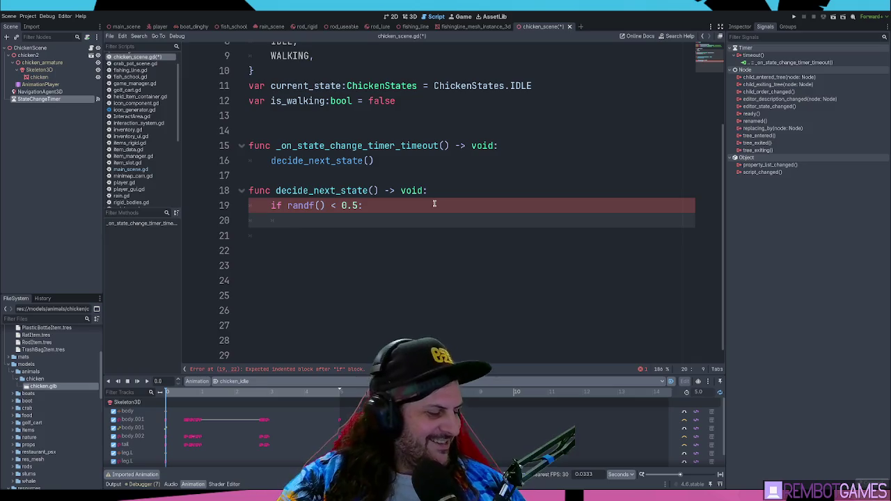
left_click(403, 206)
left_click(402, 218)
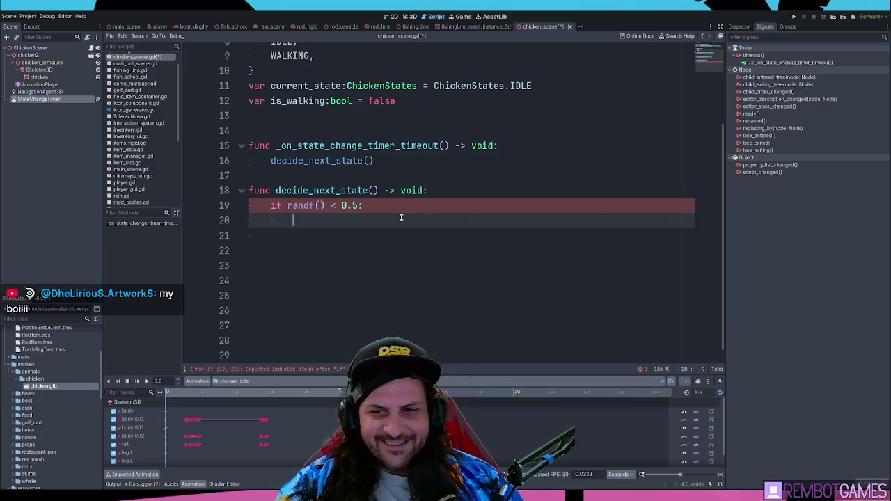
left_click(406, 207)
left_click(398, 216)
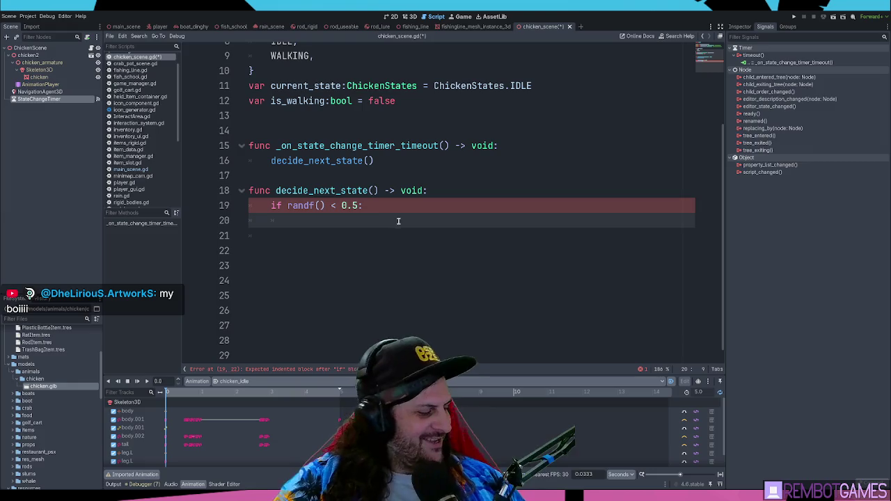
left_click(390, 211)
left_click(384, 218)
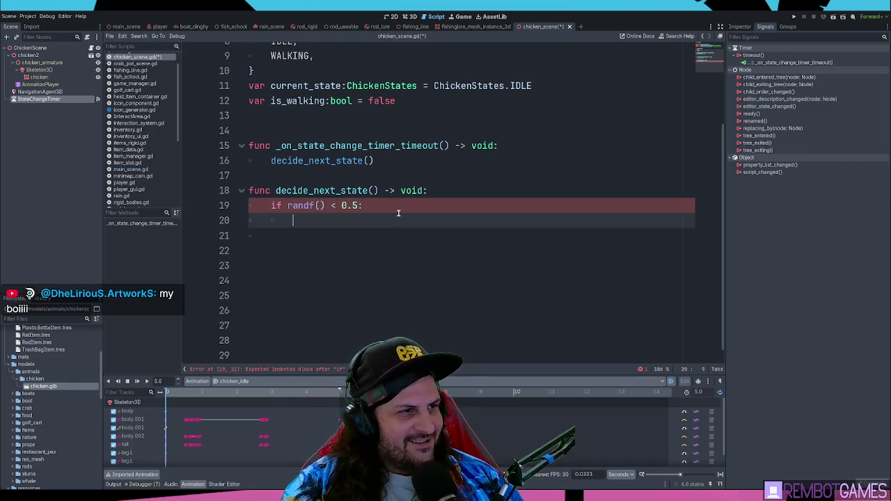
scroll(398, 213, "up", 1)
left_click(324, 168)
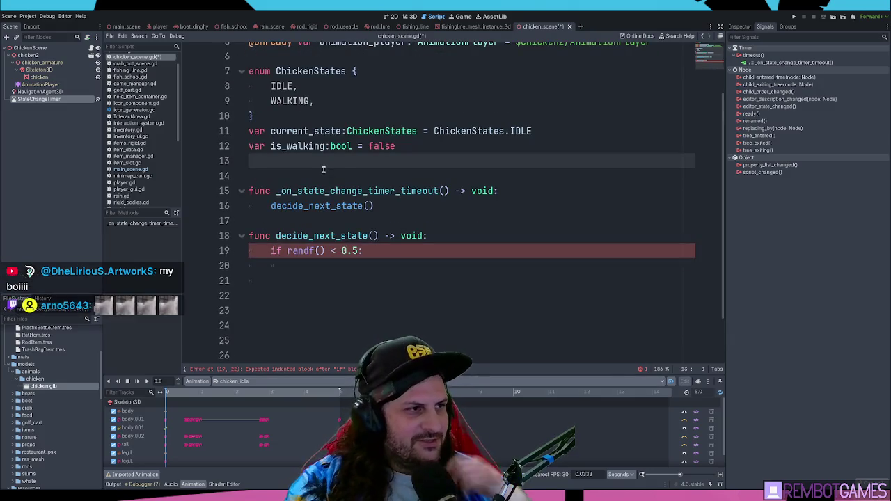
Remove the extra blank line and declare 'var walking_target: Vector3 =' below is_walking.
key("BackSpace")
key("Down")
key("Down")
key("Down")
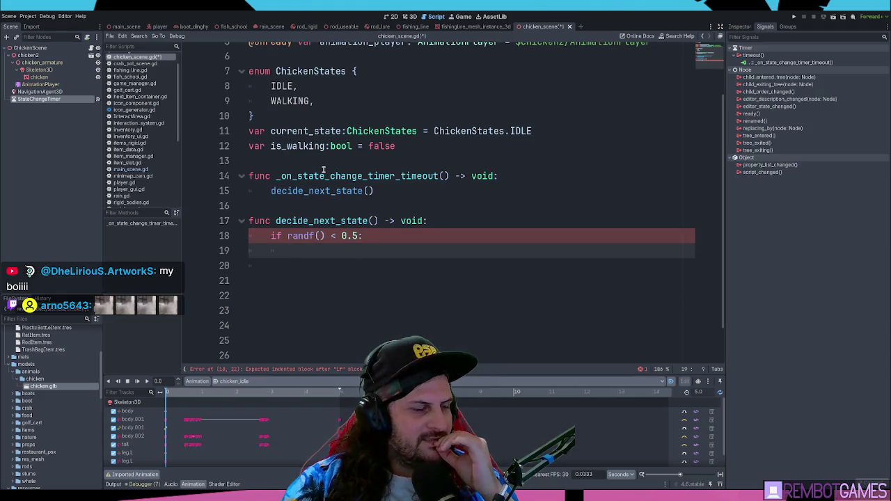
scroll(303, 116, "up", 2)
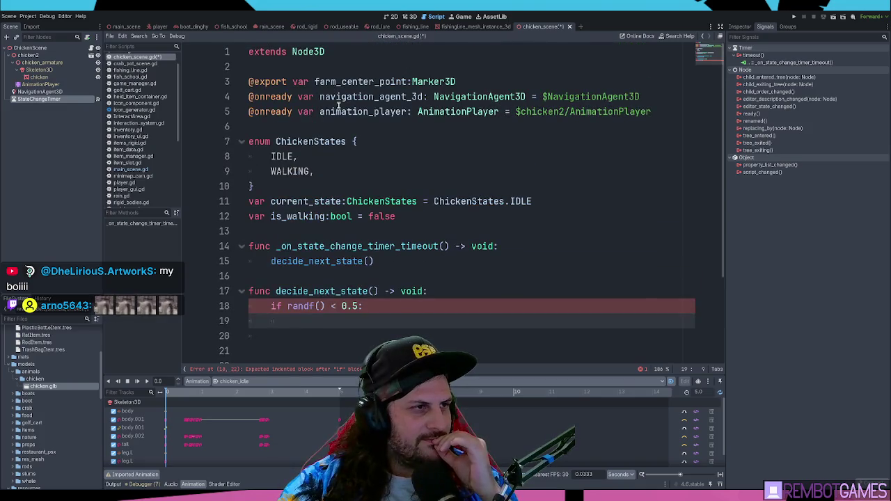
left_click(335, 128)
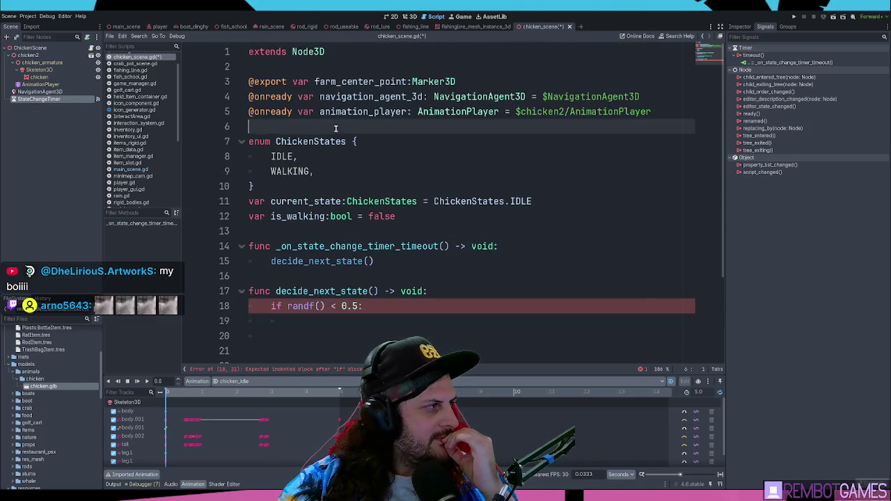
left_click(373, 142)
scroll(390, 144, "down", 2)
left_click(420, 127)
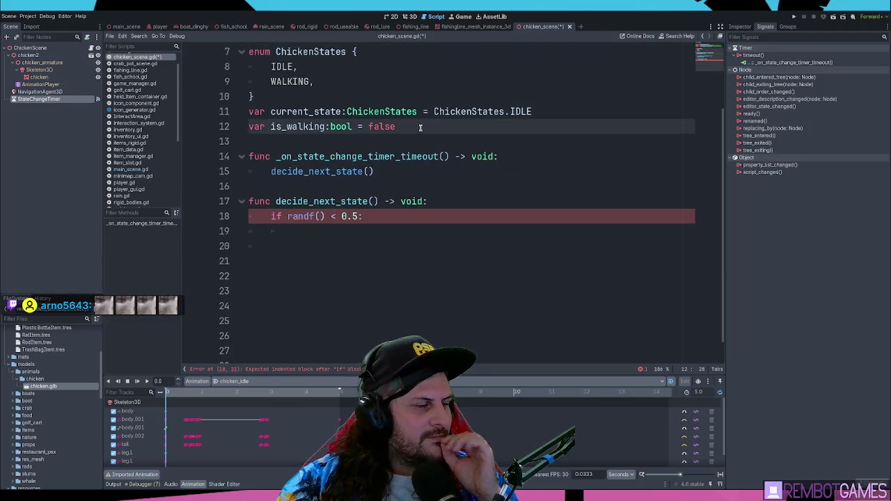
key("Return")
key("Return")
type("var walking")
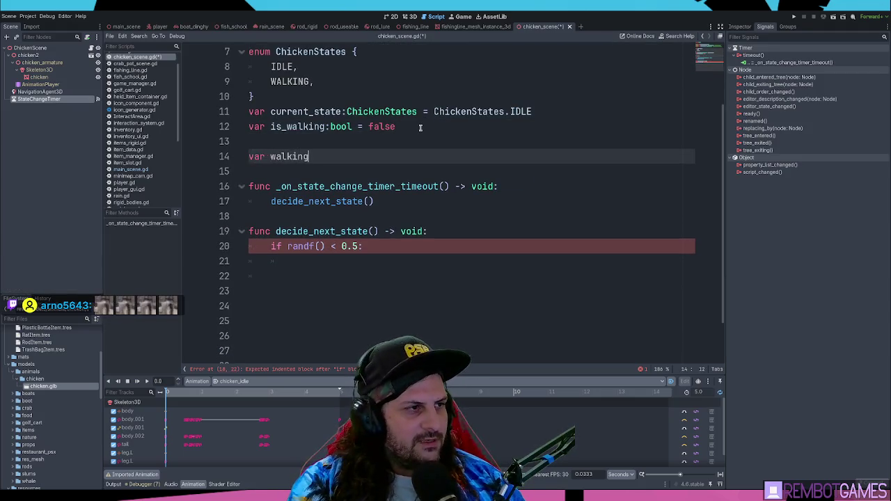
type("_target:")
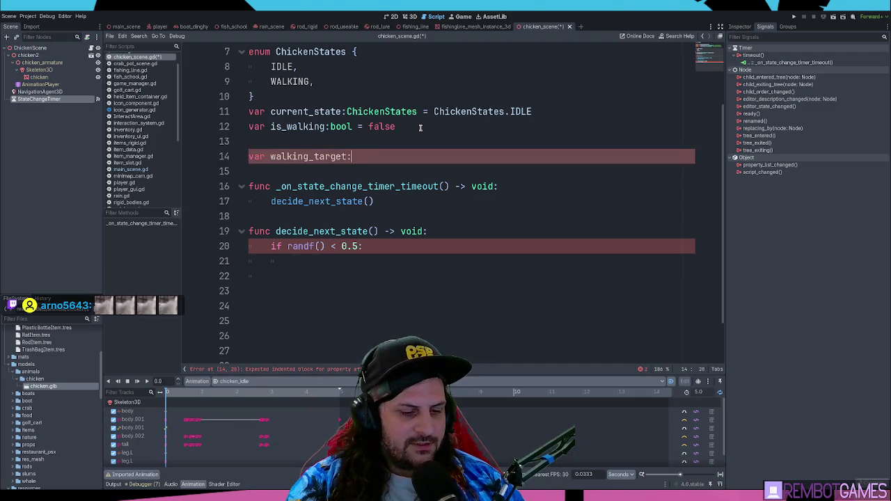
type("Vector3")
key("Return")
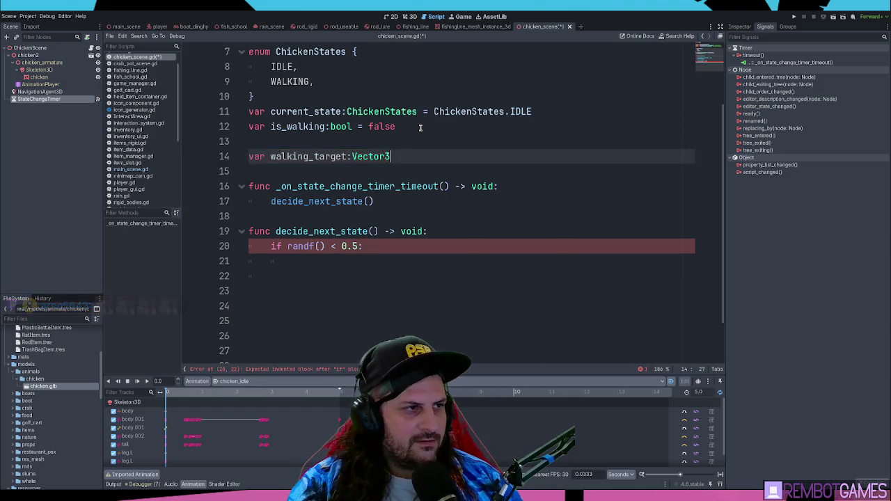
type(" =")
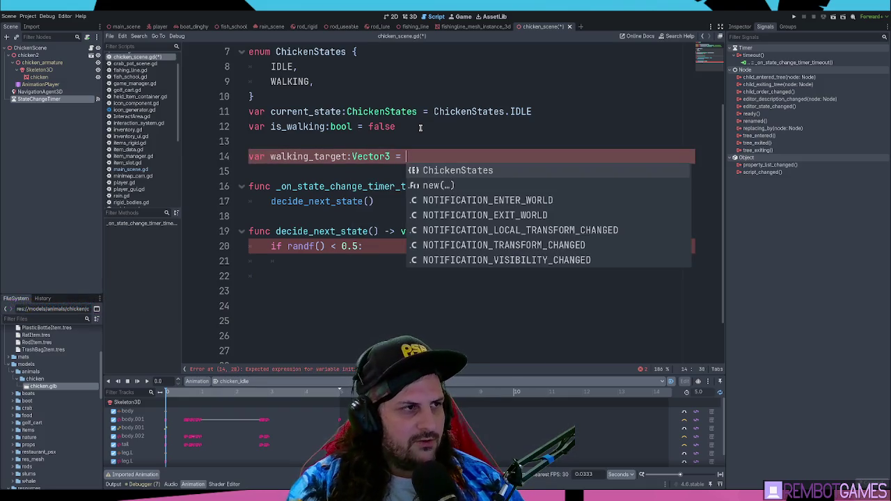
Set walking_target's value to farm_center_point.global_position.
scroll(421, 126, "up", 2)
double_click(353, 97)
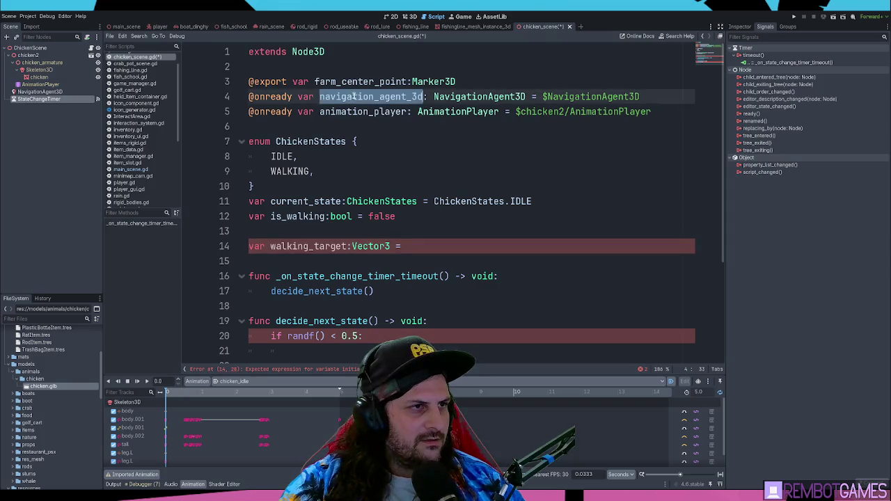
double_click(357, 82)
key("ctrl+c")
left_click(429, 247)
key("ctrl+v")
type(".")
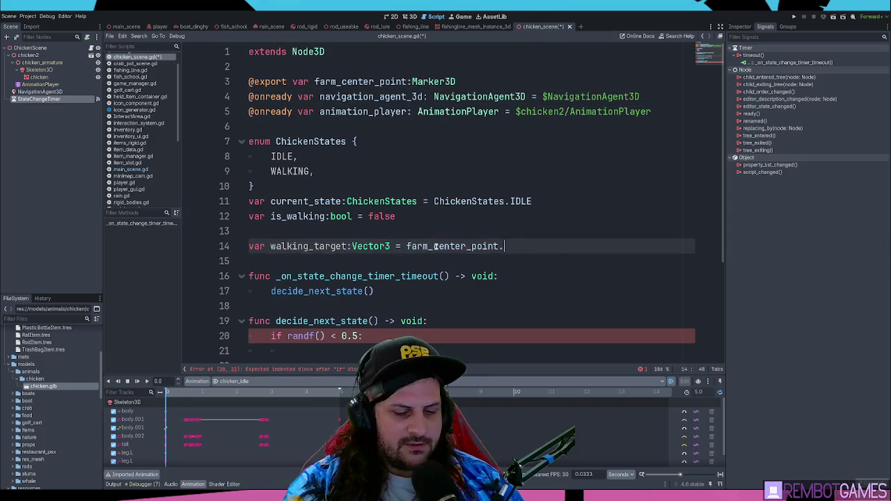
type("global_position")
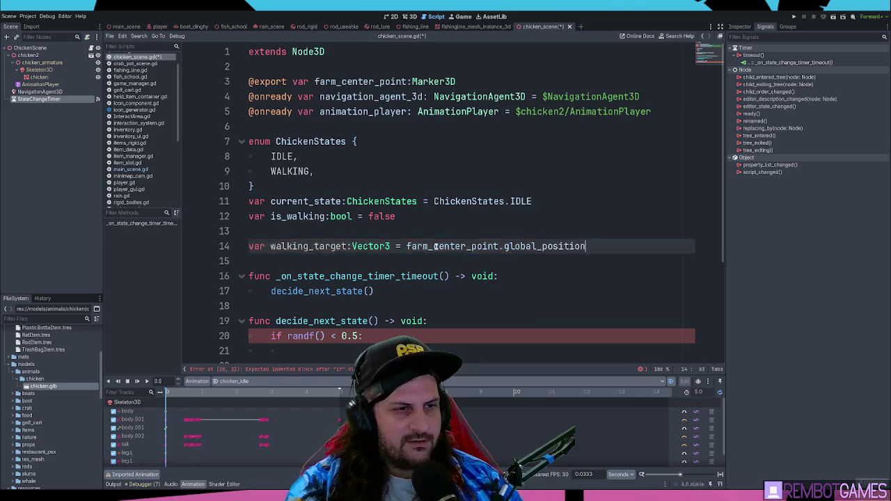
double_click(312, 248)
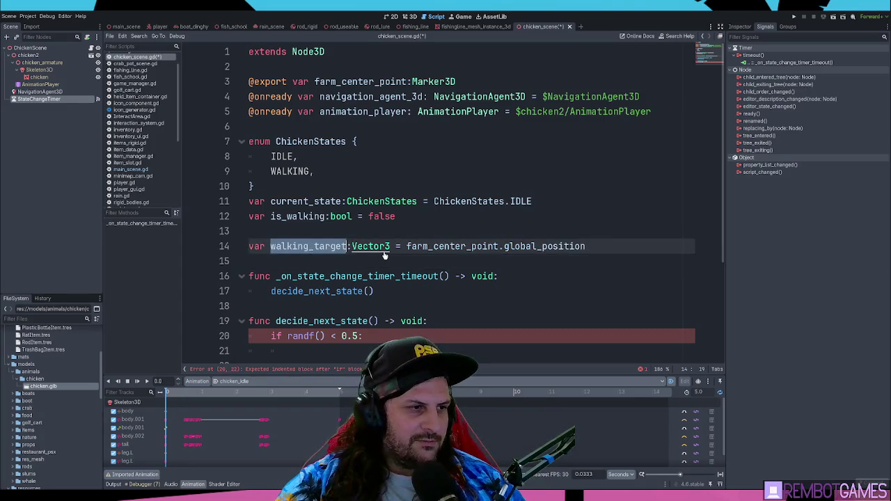
scroll(363, 244, "down", 5)
Add a _physics_process function below decide_next_state.
left_click(414, 211)
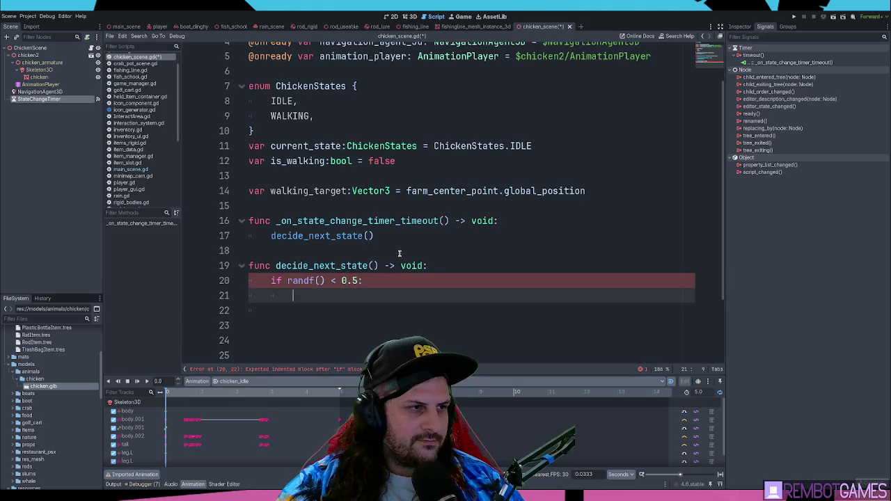
left_click(386, 308)
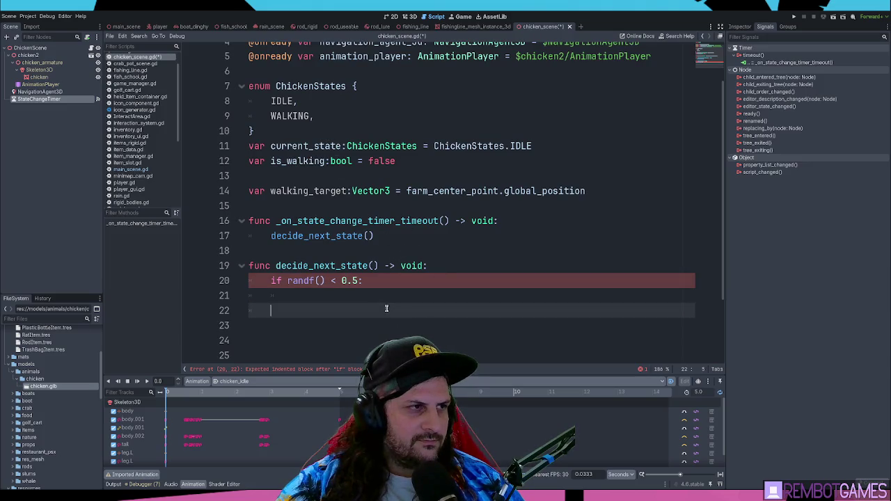
scroll(397, 292, "down", 1)
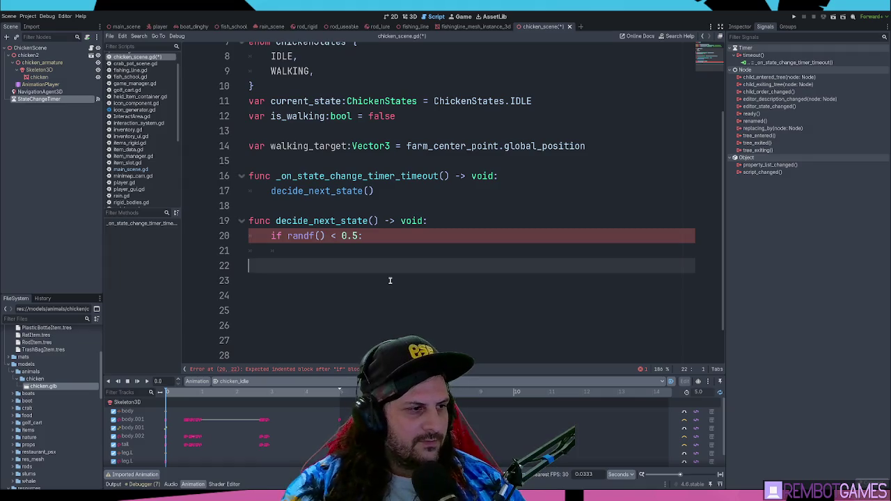
key("Return")
type("func proce")
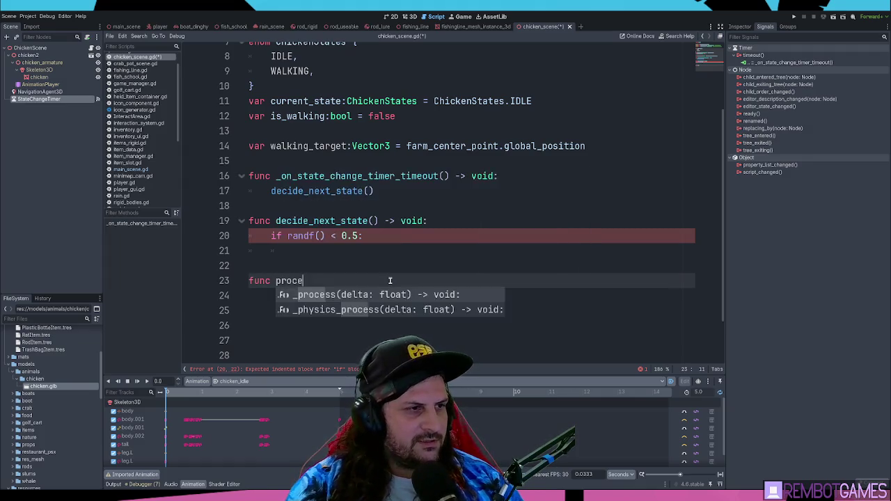
key("Return")
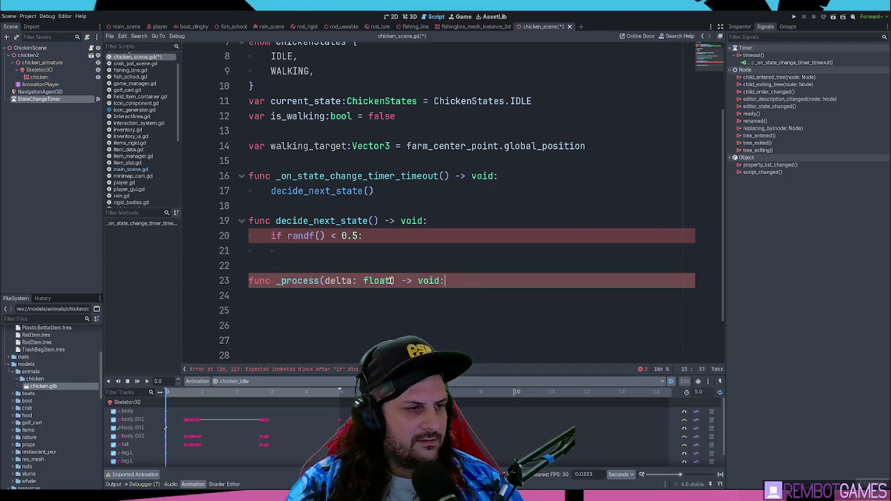
key("ctrl+z")
key("ctrl+BackSpace")
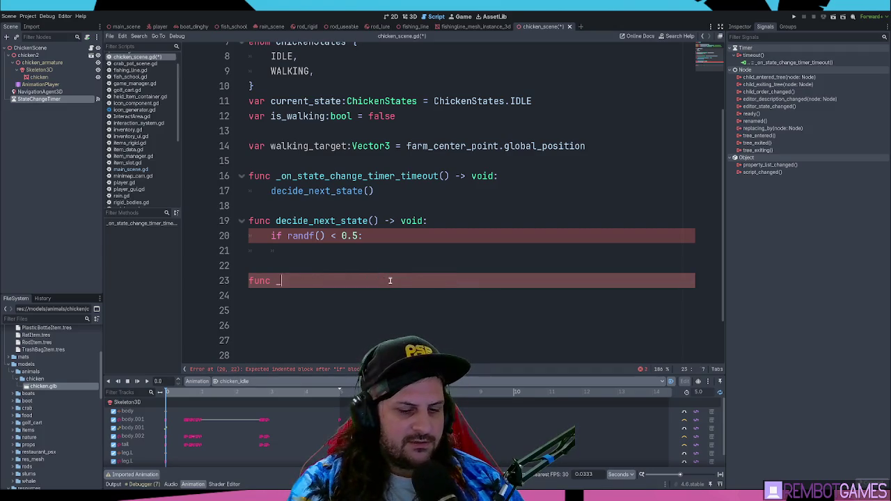
type("phy")
key("Return")
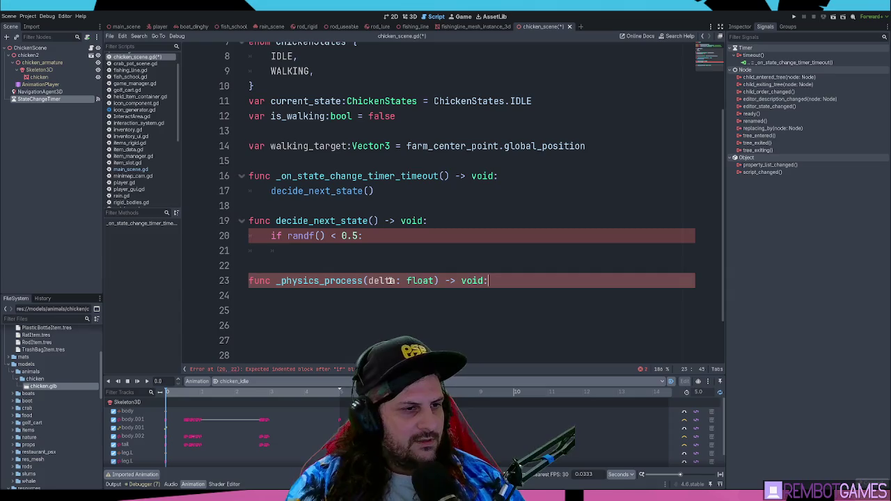
key("Return")
type("mat")
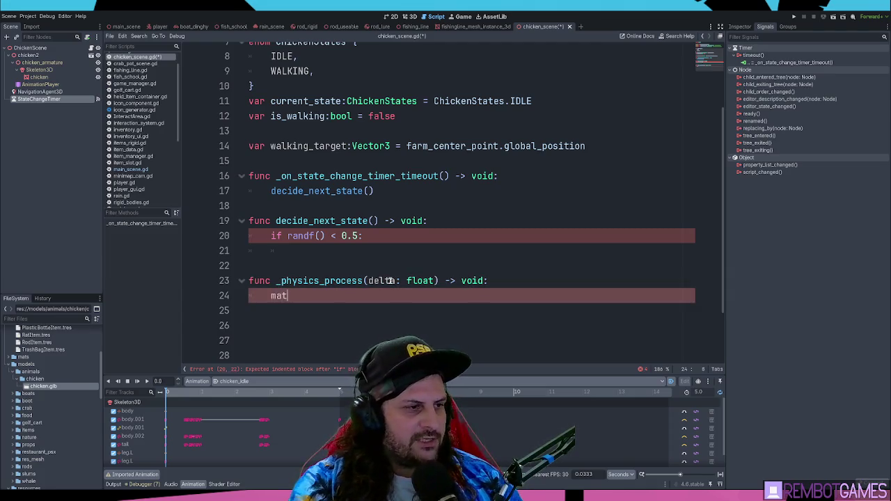
Match on current_state with a ChickenStates.IDLE branch containing pass.
type("ch ")
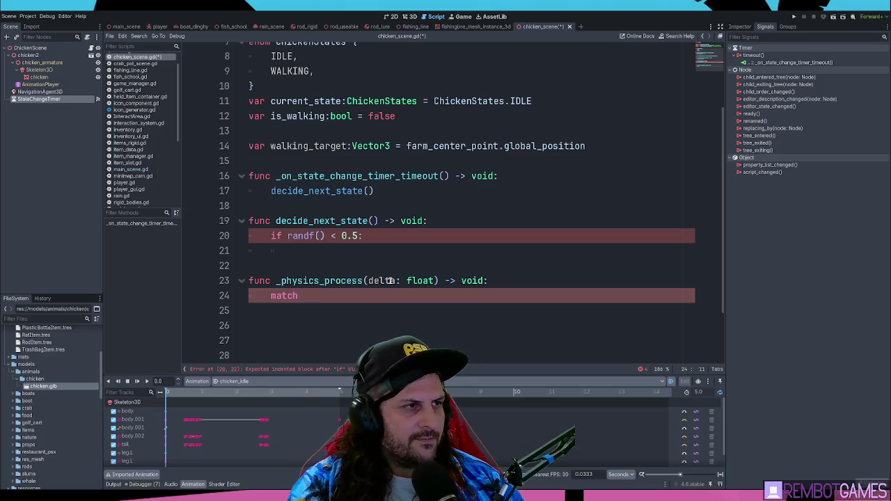
type("cur")
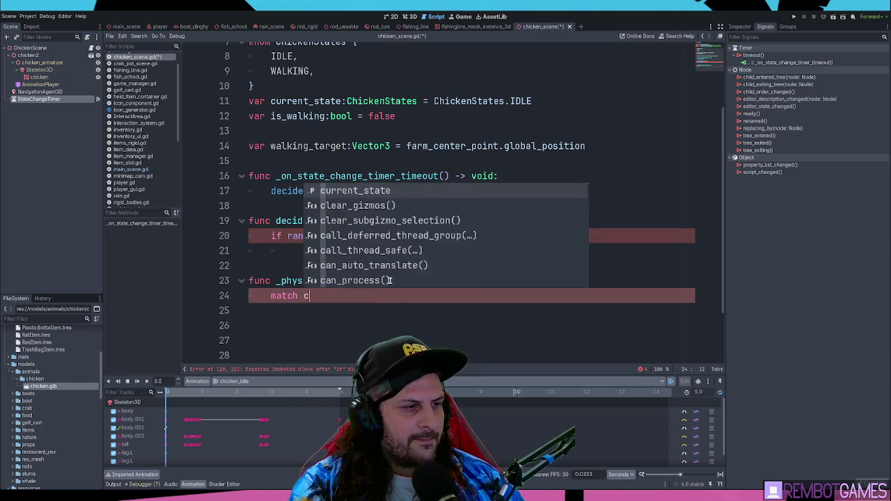
key("Return")
type(":")
key("Return")
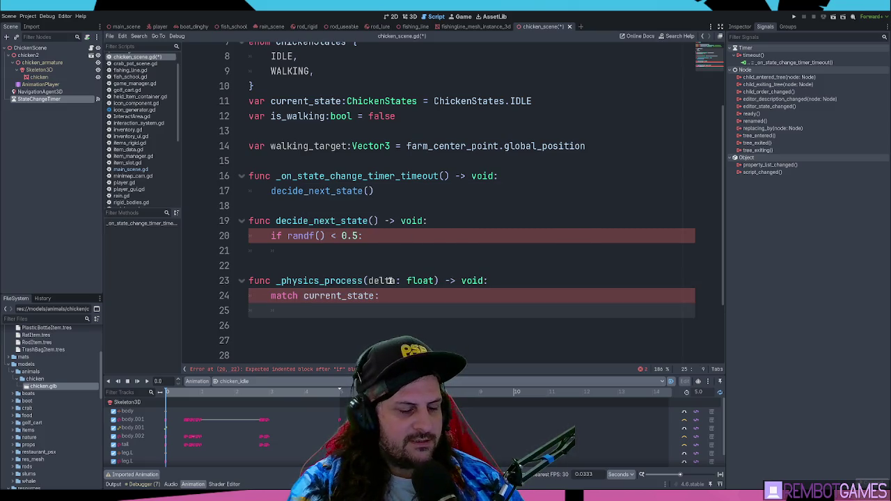
type("I")
key("BackSpace")
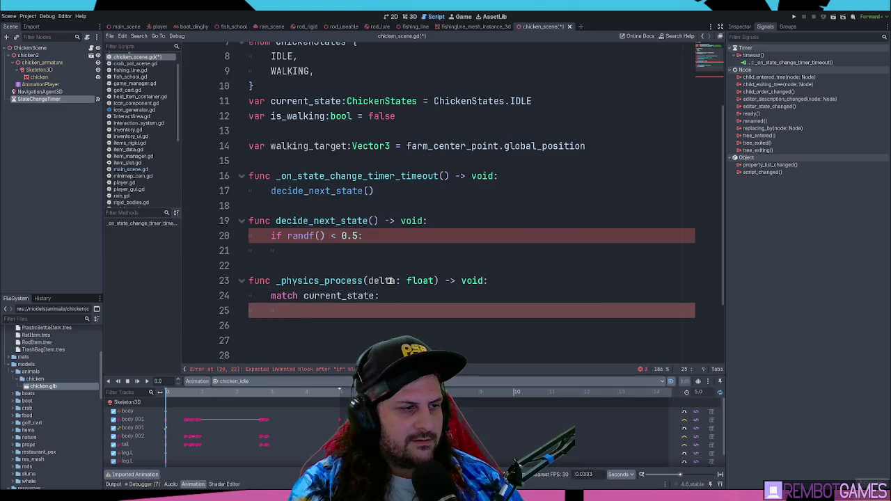
type("Chic")
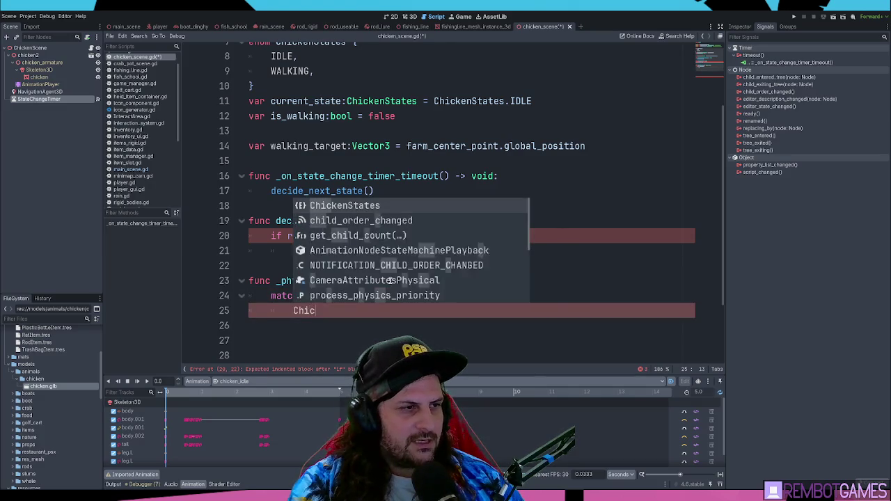
key("Return")
type("IDLE")
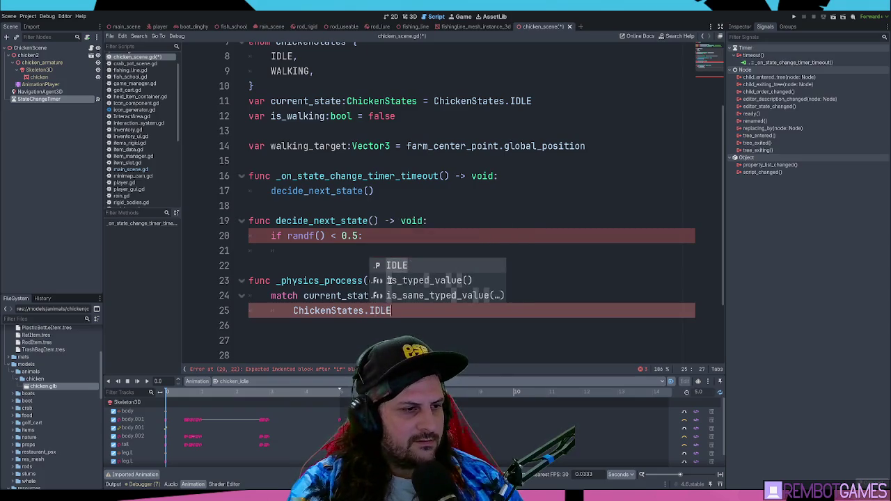
key("Return")
type(":")
key("Return")
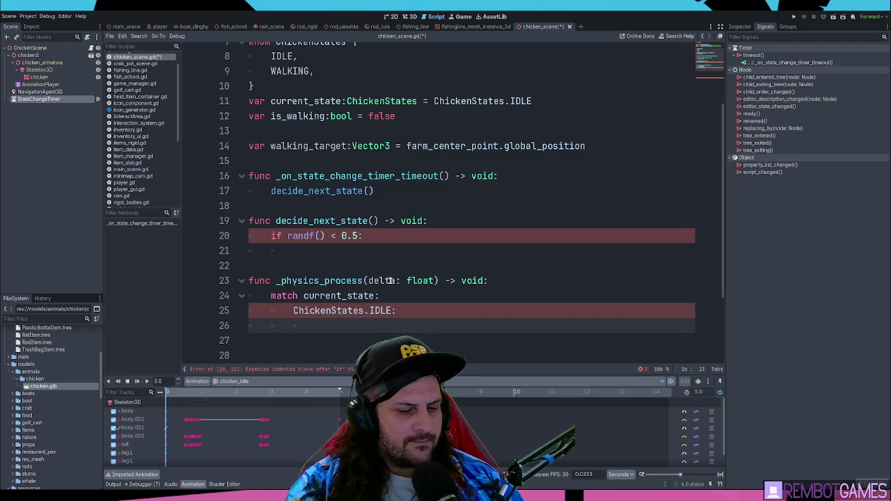
type("pass")
Add a ChickenStates.WALKING branch with a pass body below IDLE.
key("Up")
key("ctrl+shift+d")
key("alt+Down")
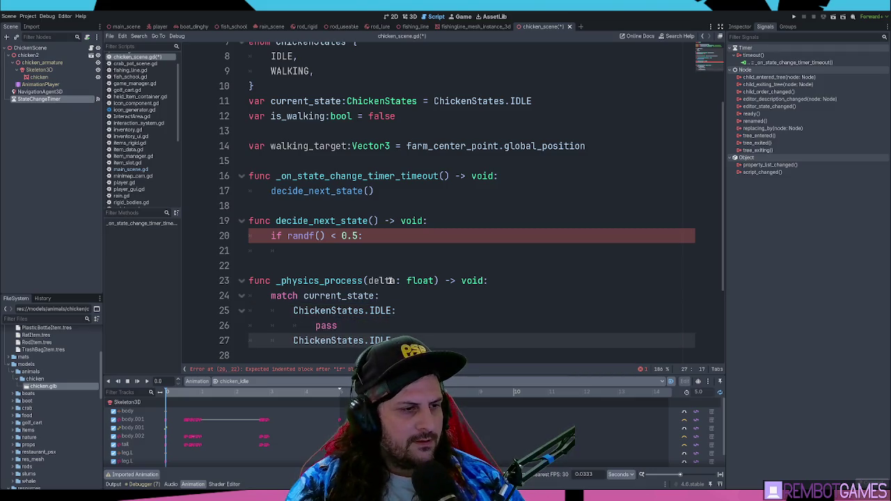
key("ctrl+shift+Left")
type("WALK")
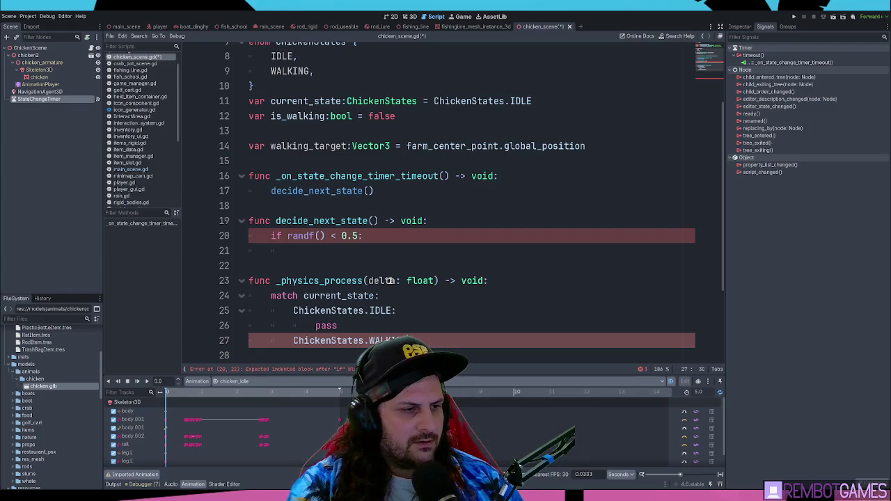
key("Return")
type("pass")
Fill the empty 'if randf() < 0.5:' block with pass.
scroll(375, 255, "down", 3)
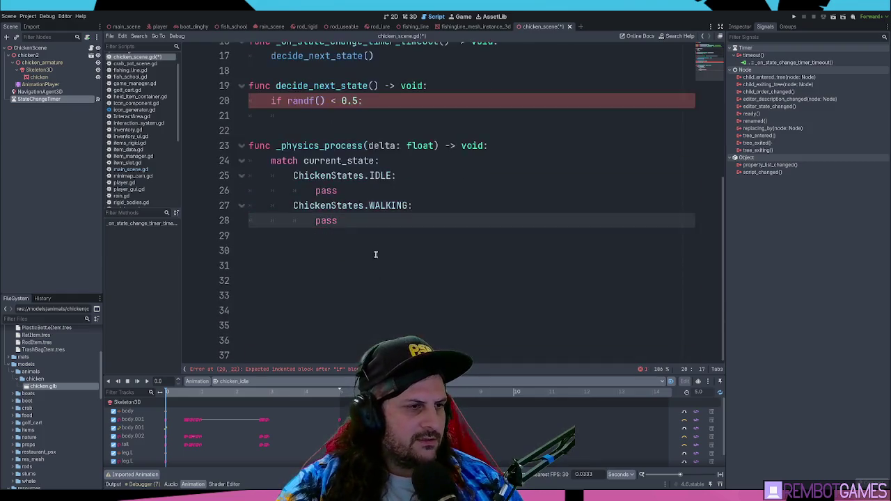
scroll(355, 200, "up", 2)
left_click(362, 280)
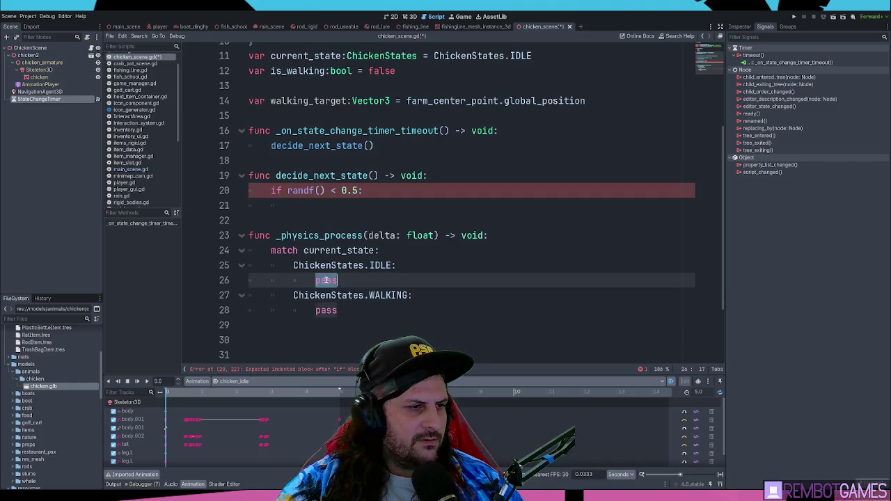
left_click(372, 283)
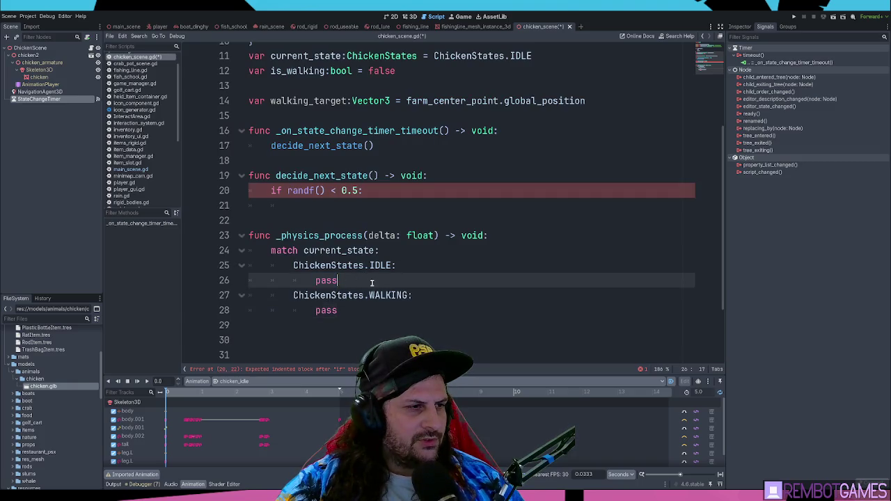
double_click(326, 281)
left_click(385, 205)
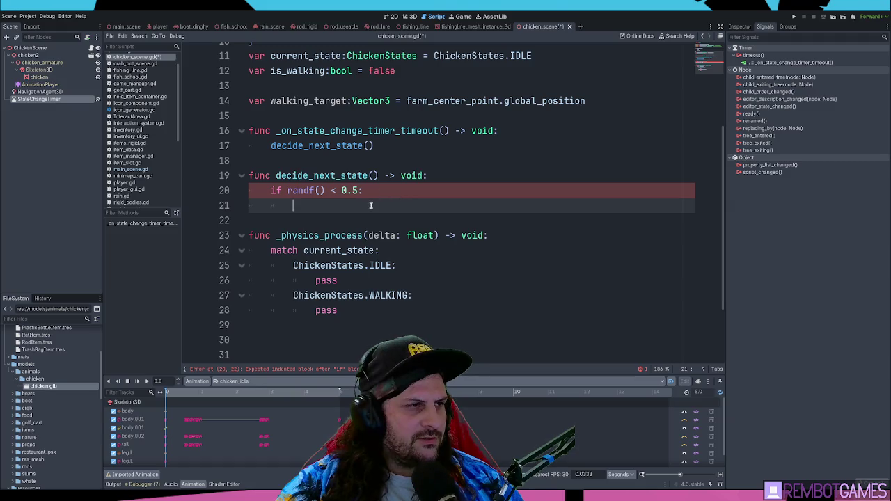
scroll(371, 206, "up", 1)
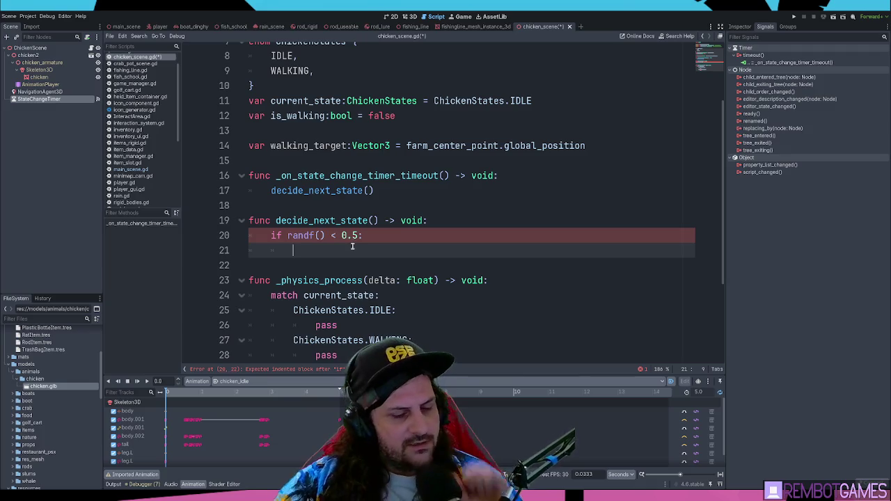
type("pass")
left_click(397, 80)
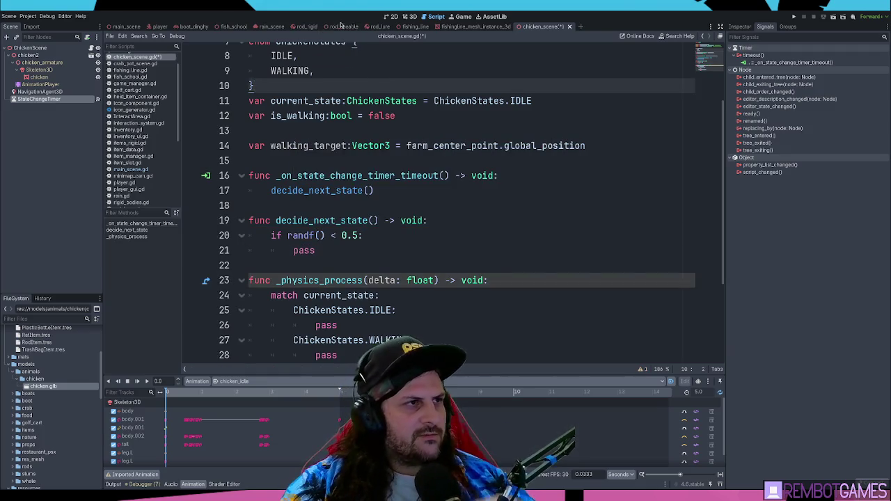
Copy the func _set_state header line from the rod_useable.gd script.
left_click(341, 26)
scroll(368, 218, "down", 7)
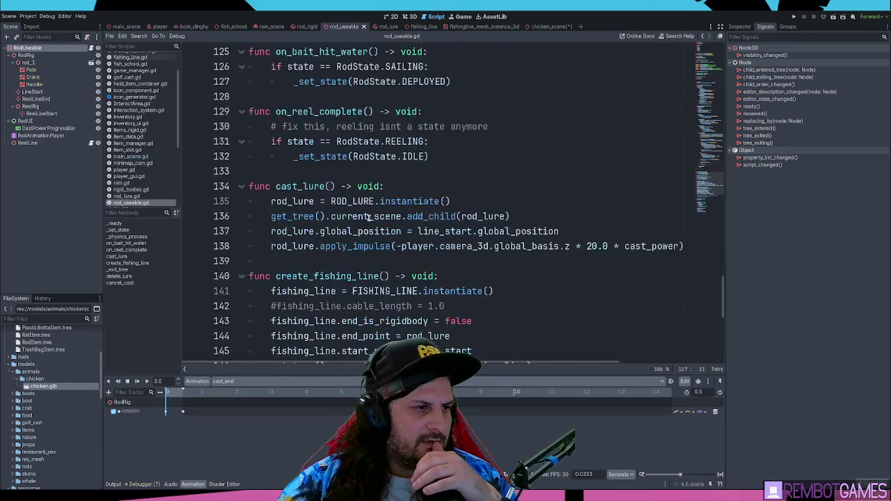
scroll(367, 218, "down", 8)
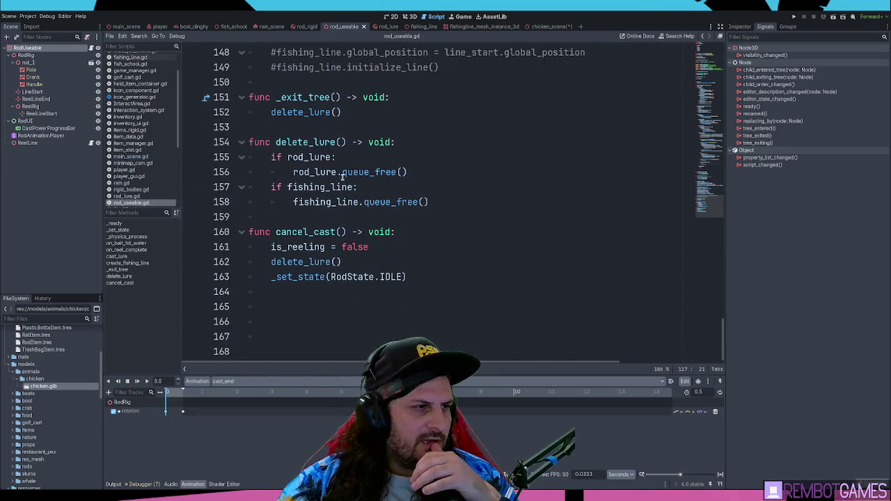
scroll(342, 176, "up", 20)
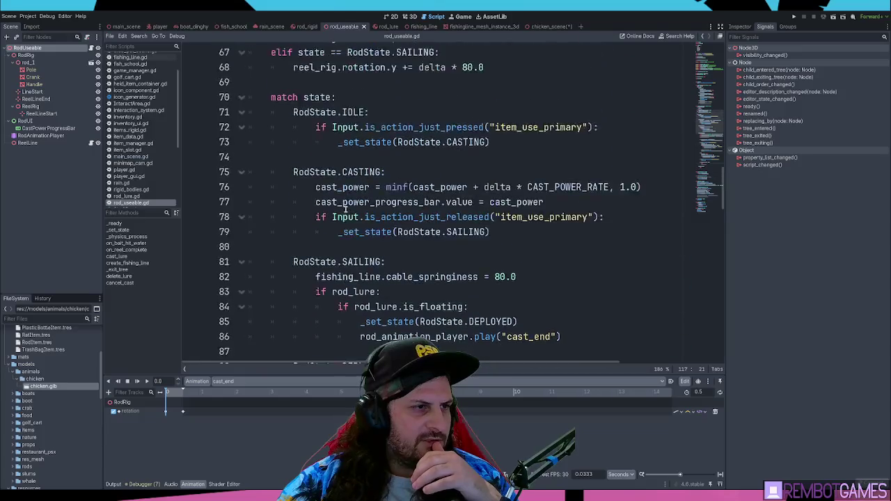
scroll(346, 209, "up", 12)
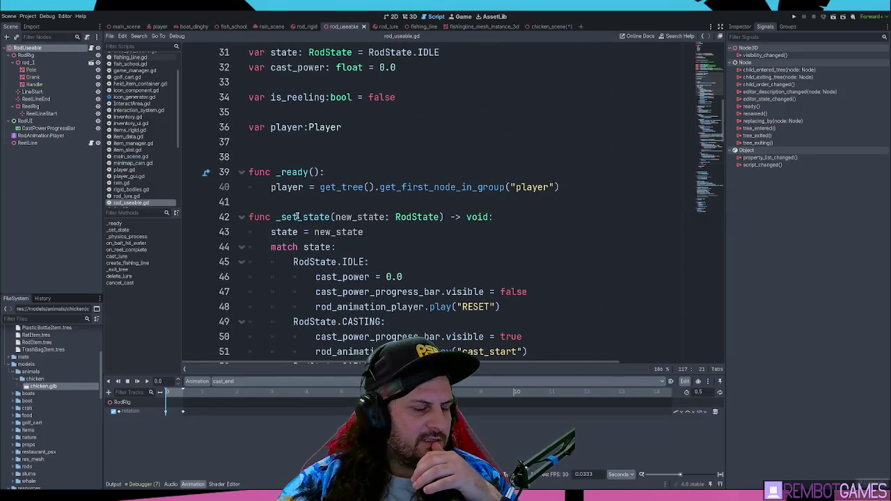
triple_click(296, 217)
left_click_drag(527, 219, 249, 217)
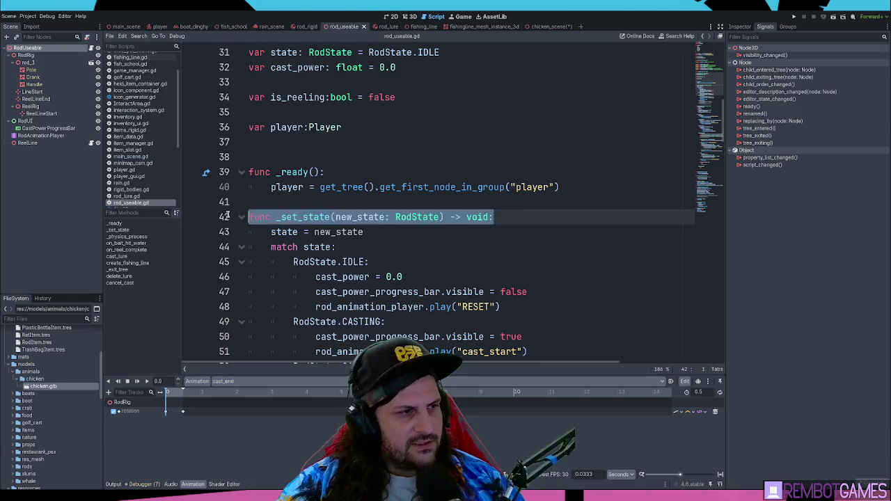
key("ctrl+z")
left_click(385, 232)
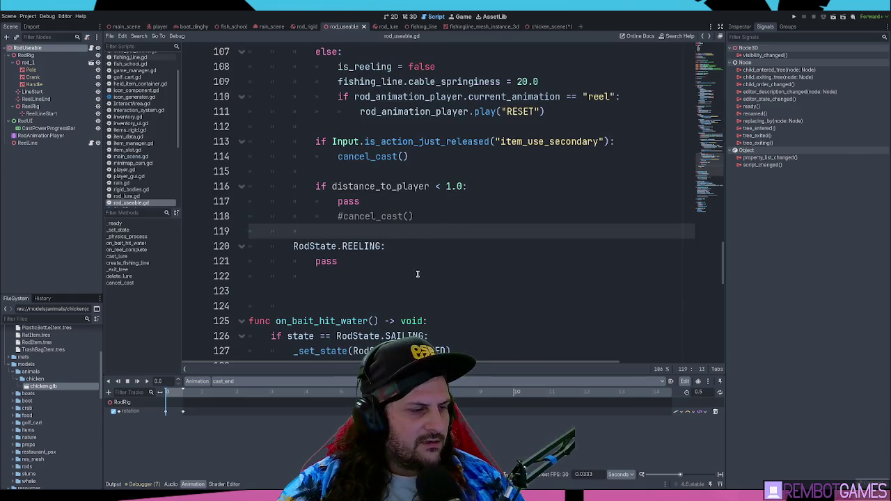
key("ctrl+z")
key("ctrl+c")
Paste the _set_state header on the empty line below _physics_process in chicken_scene.gd.
key("alt+Left")
scroll(404, 225, "down", 2)
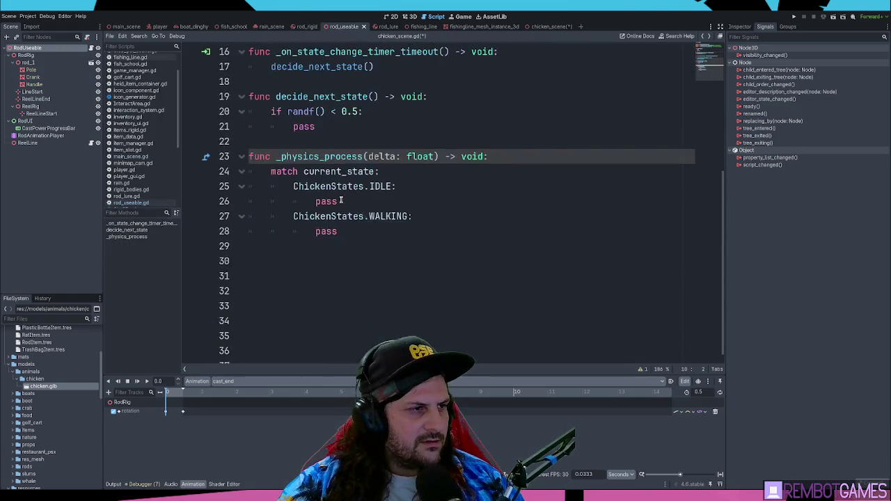
left_click(298, 291)
key("ctrl+v")
scroll(347, 292, "up", 5)
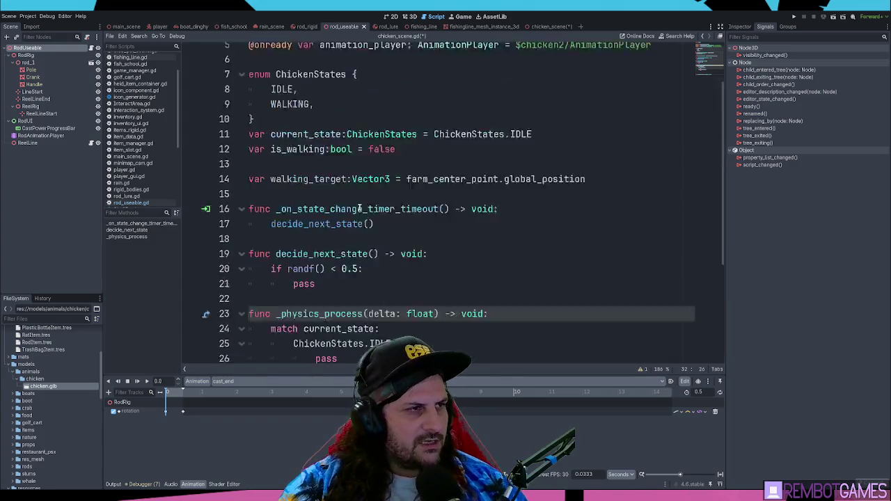
double_click(308, 144)
Change the _set_state parameter type from RodState to ChickenStates.
scroll(423, 297, "down", 5)
double_click(418, 281)
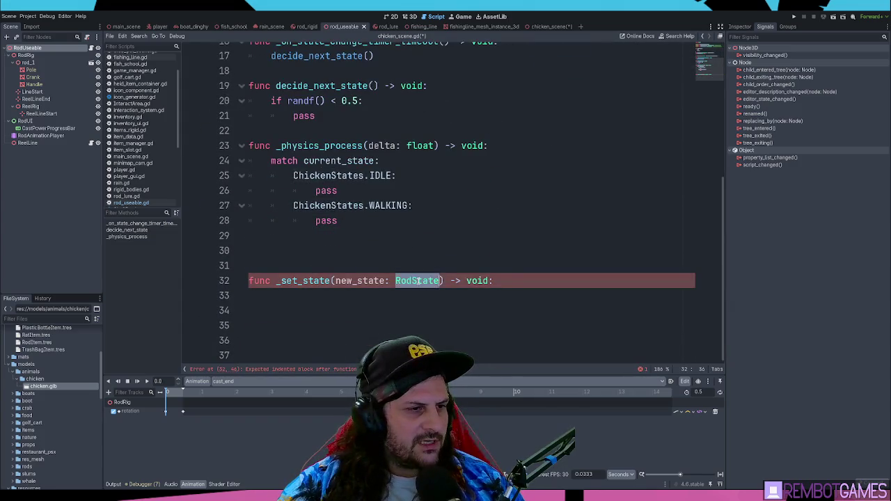
key("ctrl+v")
key("End")
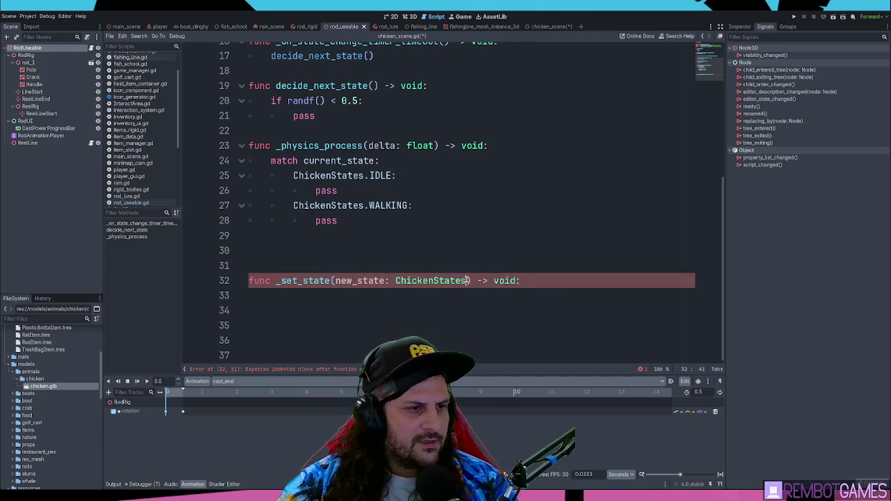
Rename the enum ChickenStates to ChickenState in its declaration and all references.
scroll(307, 170, "up", 5)
left_click(346, 142)
key("BackSpace")
scroll(439, 209, "down", 2)
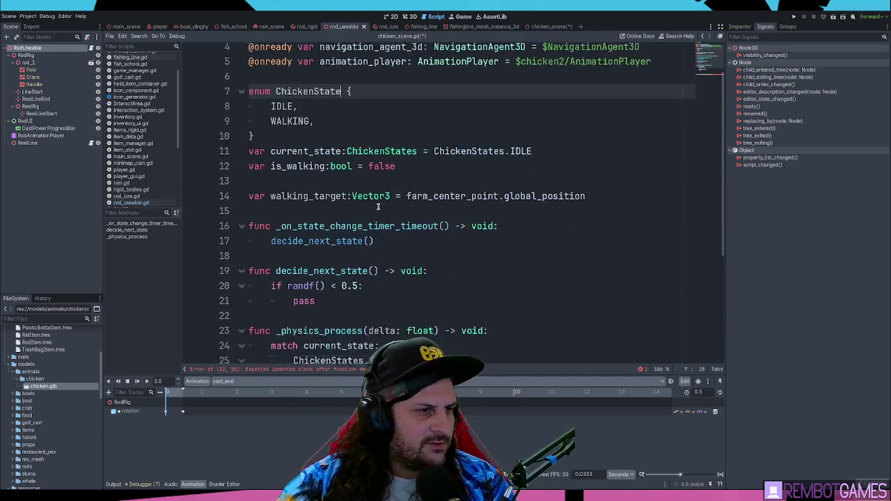
left_click(442, 168)
left_click(288, 52)
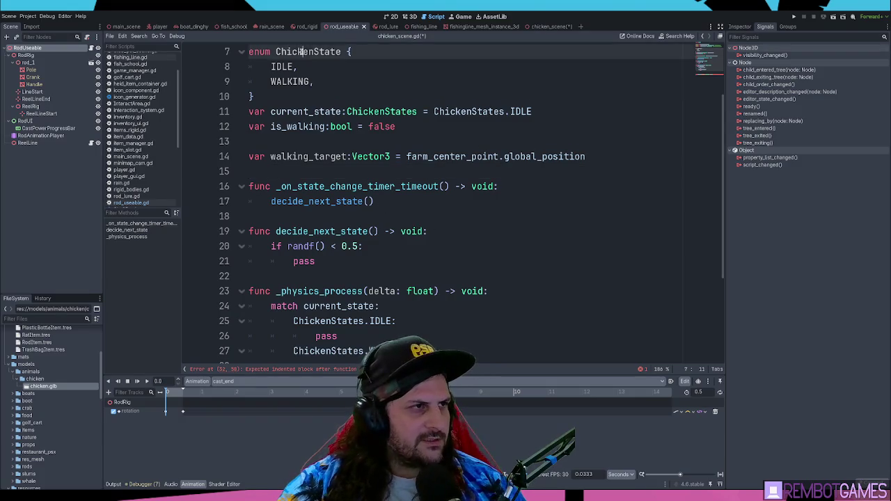
left_click(504, 112)
key("BackSpace")
scroll(402, 237, "down", 2)
double_click(333, 231)
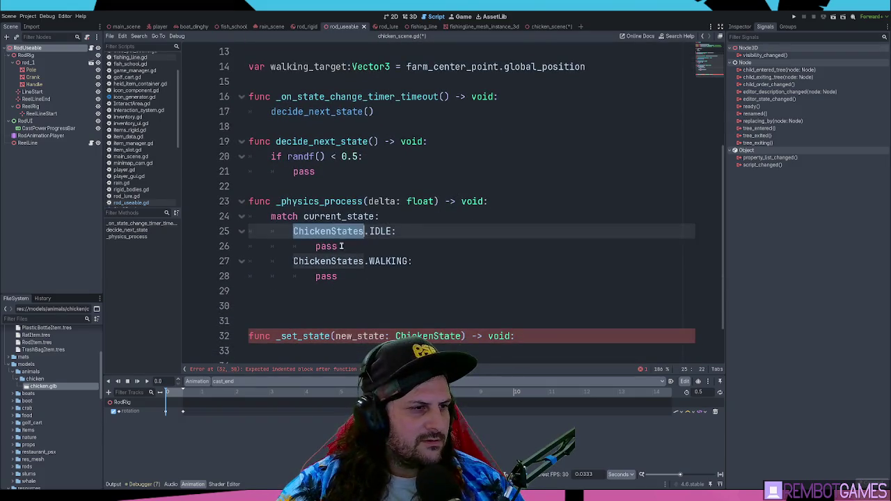
key("ctrl+d")
type("ChickenState")
left_click(460, 261)
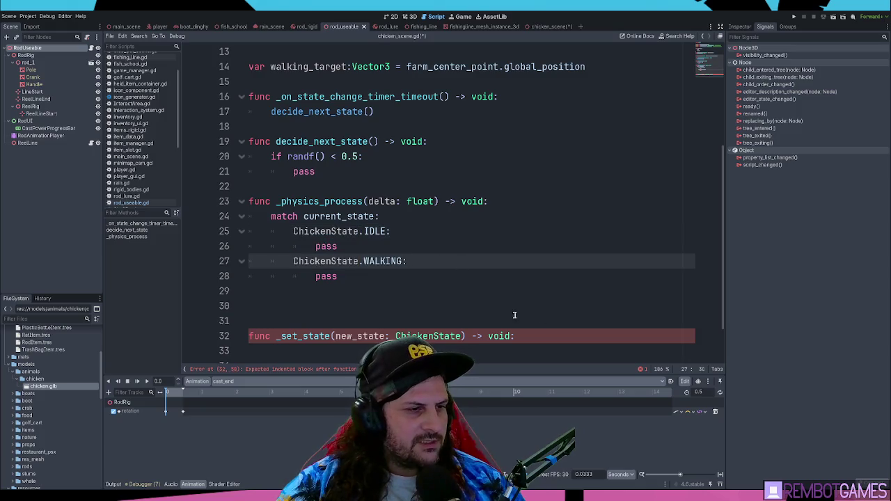
Replace the partial if statement in _set_state with current_state = new_state.
left_click(549, 336)
scroll(549, 337, "down", 1)
left_click(417, 302)
type("if n")
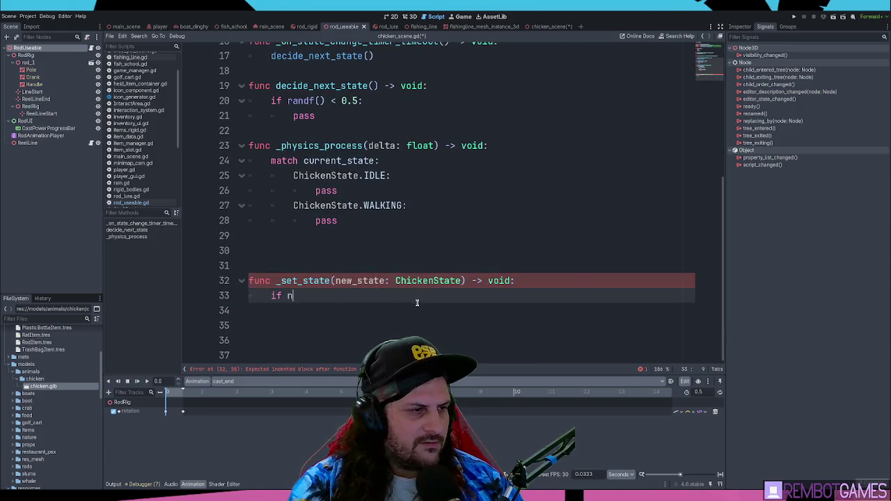
key("BackSpace")
key("BackSpace")
key("BackSpace")
type("ChickenState")
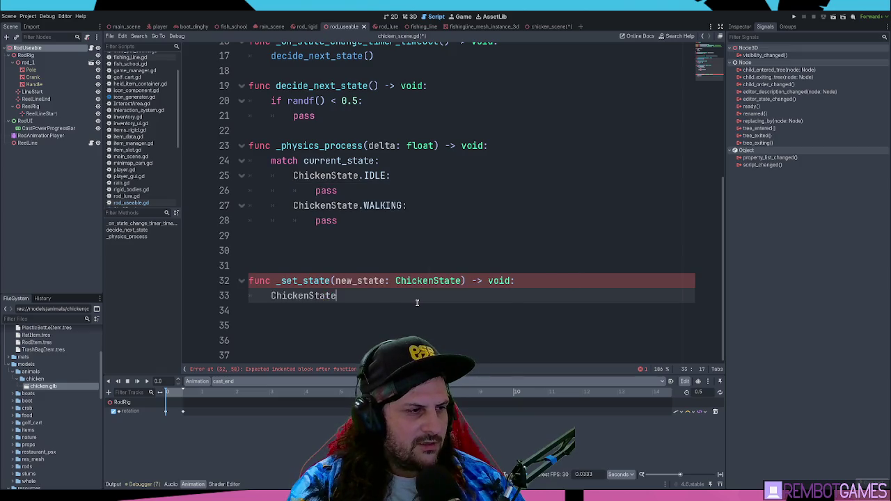
type("curre")
key("Return")
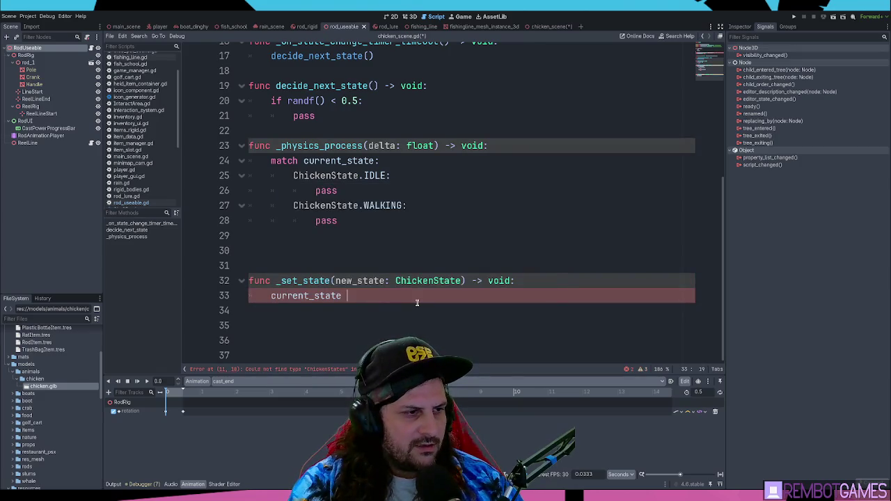
type("= new")
key("Return")
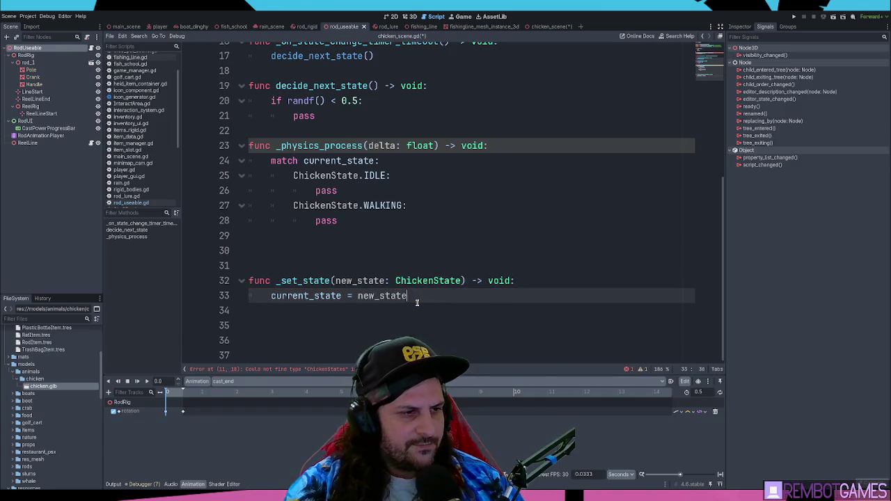
key("Return")
Copy the match current_state block from _physics_process into _set_state.
type("match cu")
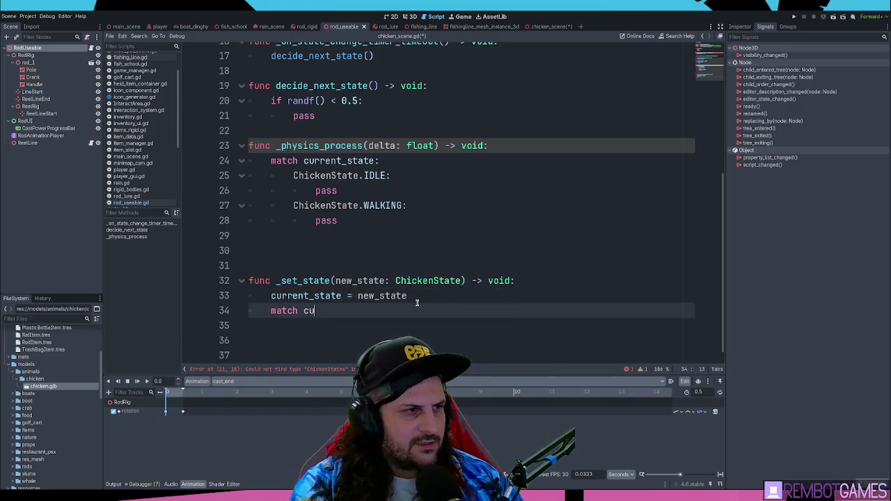
mouse_move(338, 221)
left_mouse_down()
mouse_move(299, 205)
mouse_move(304, 161)
left_mouse_up()
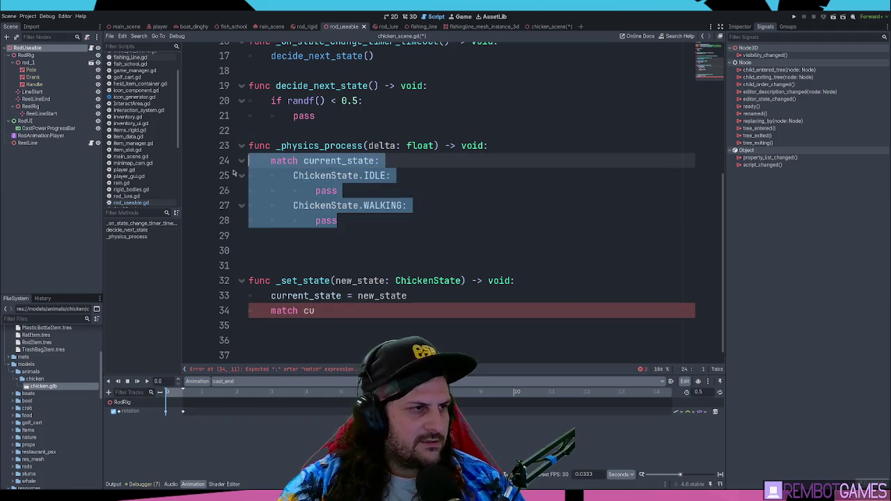
key("ctrl+c")
left_click(341, 311)
key("BackSpace")
key("BackSpace")
key("ctrl+v")
Add a blank line before the match block and remove extra blank lines above _set_state.
scroll(343, 324, "down", 2)
left_click(374, 313)
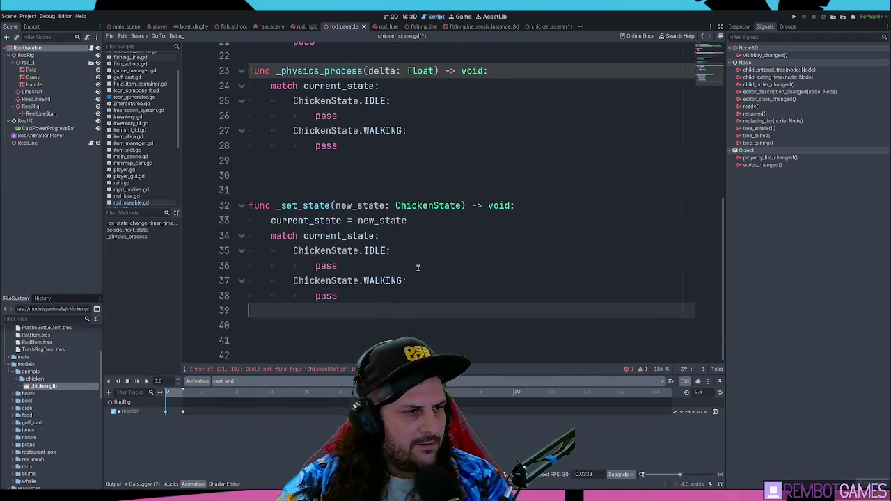
left_click(433, 221)
key("Return")
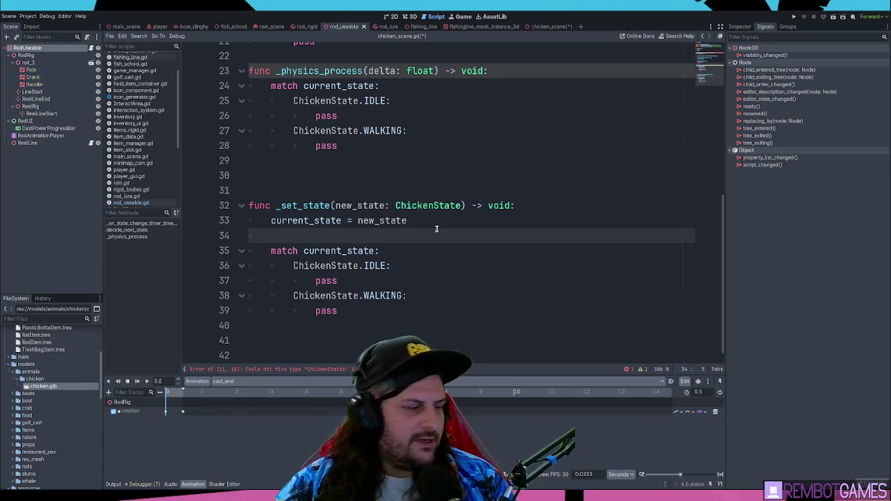
left_click(422, 190)
key("BackSpace")
key("BackSpace")
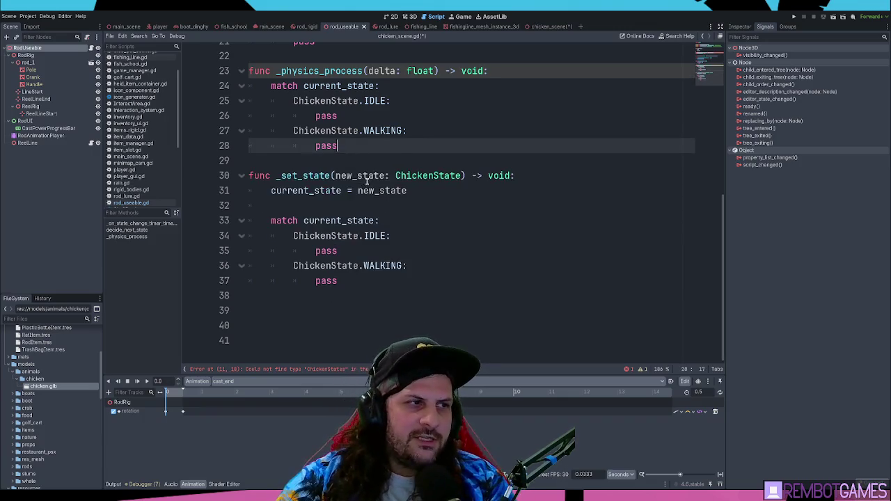
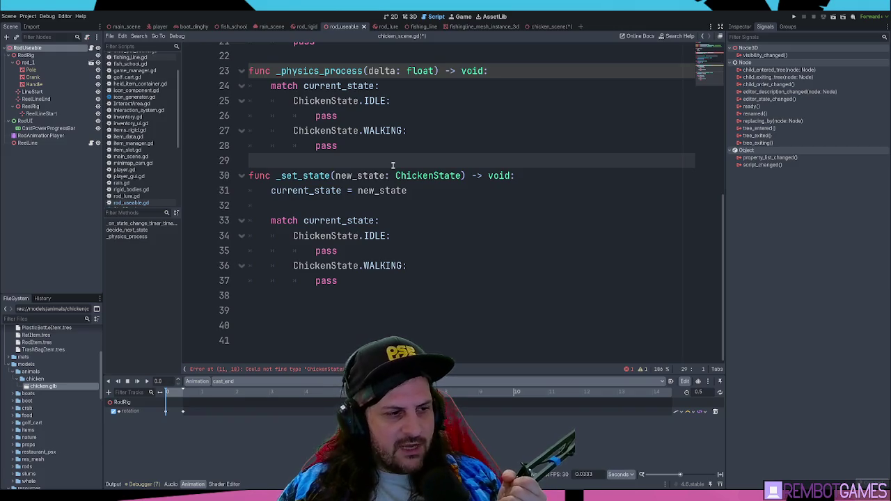
Correct the current_state type on line 11 from ChickenStates to ChickenState.
scroll(418, 174, "up", 6)
scroll(425, 181, "up", 1)
double_click(400, 201)
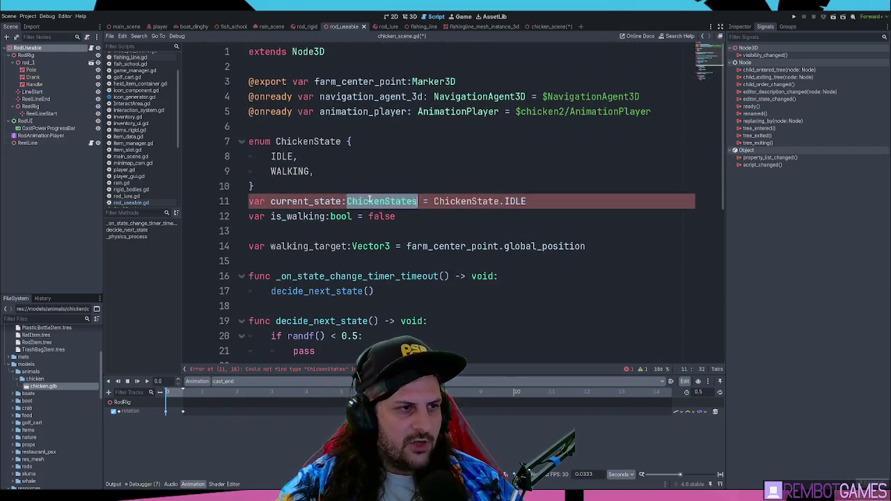
left_click(416, 201)
key("BackSpace")
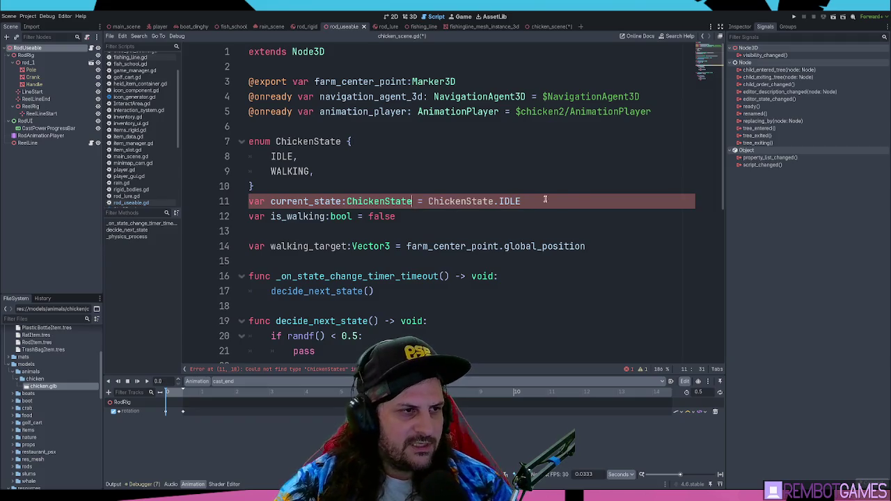
left_click(530, 220)
scroll(512, 220, "down", 1)
scroll(512, 221, "down", 1)
left_click(359, 155)
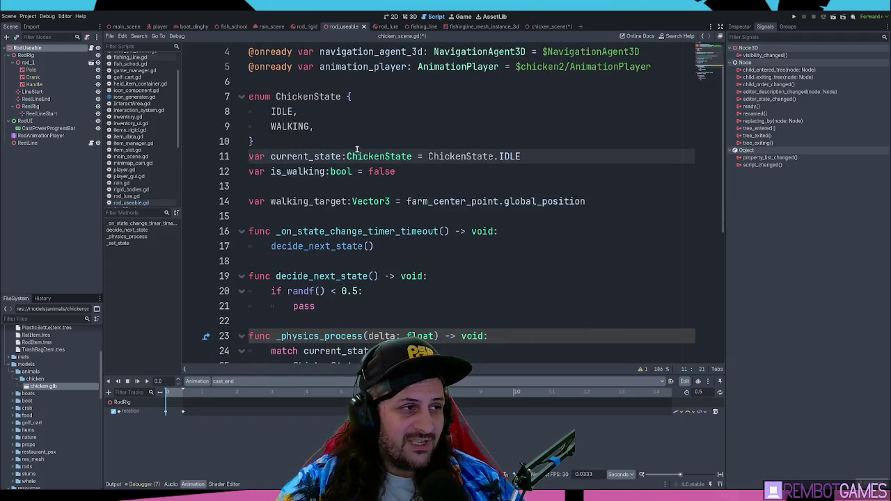
Insert a blank line after the ChickenState enum's closing brace, leaving extends Node3D unchanged.
left_click(358, 143)
key("Return")
left_click(350, 112)
scroll(405, 142, "up", 3)
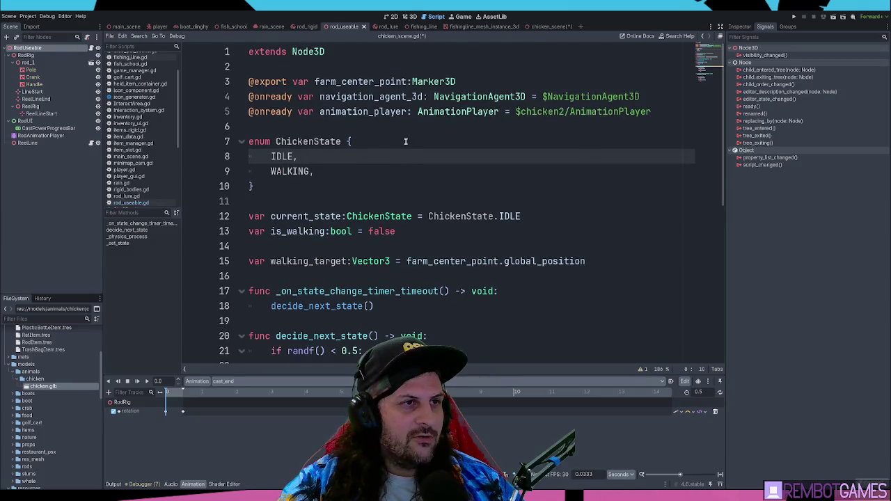
left_click(404, 127)
left_click(347, 50)
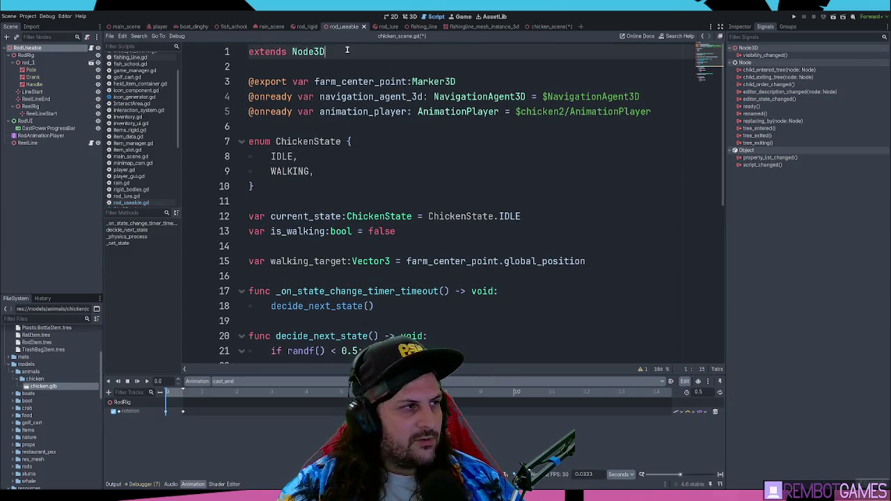
key("Return")
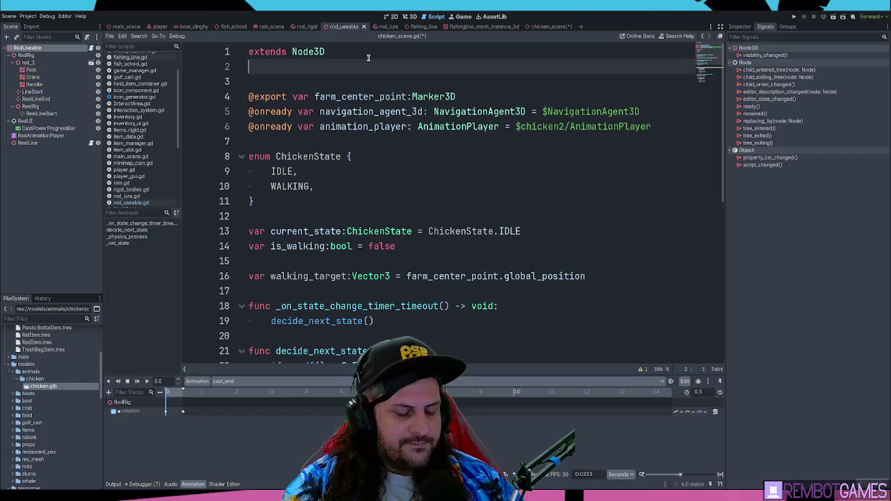
key("BackSpace")
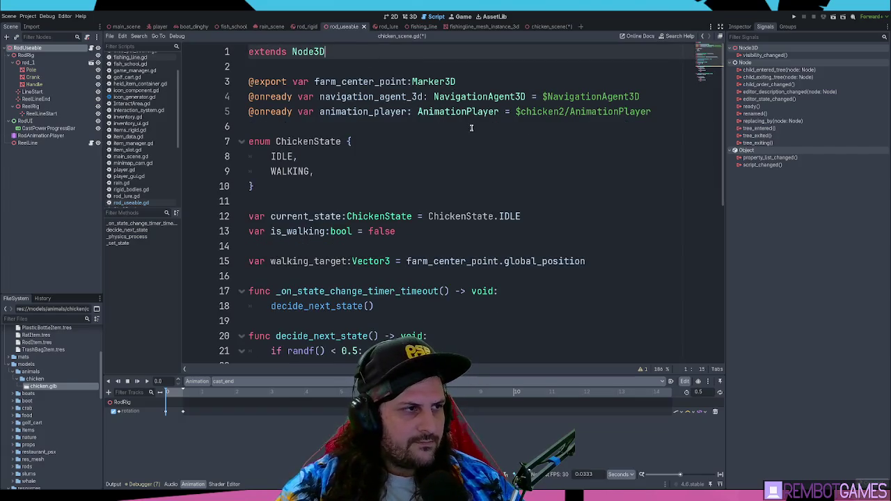
Review the script from decide_next_state down to the pass on line 29.
scroll(471, 127, "down", 4)
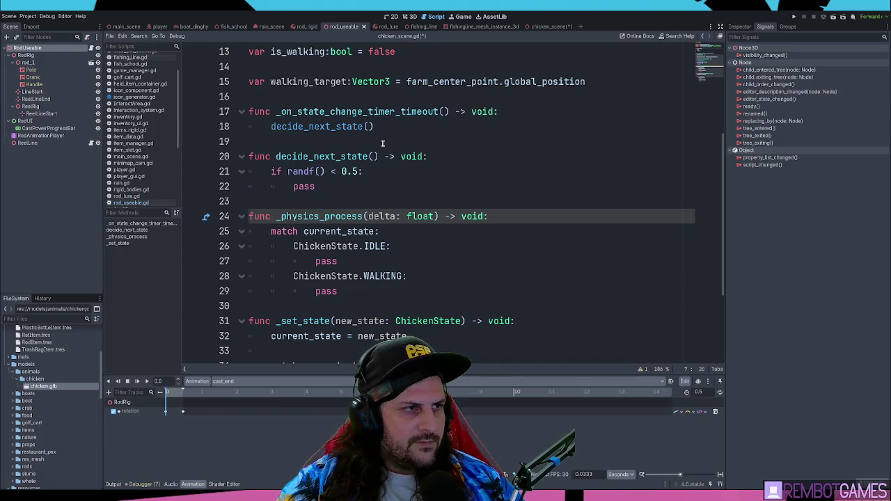
scroll(382, 143, "up", 2)
left_click(367, 216)
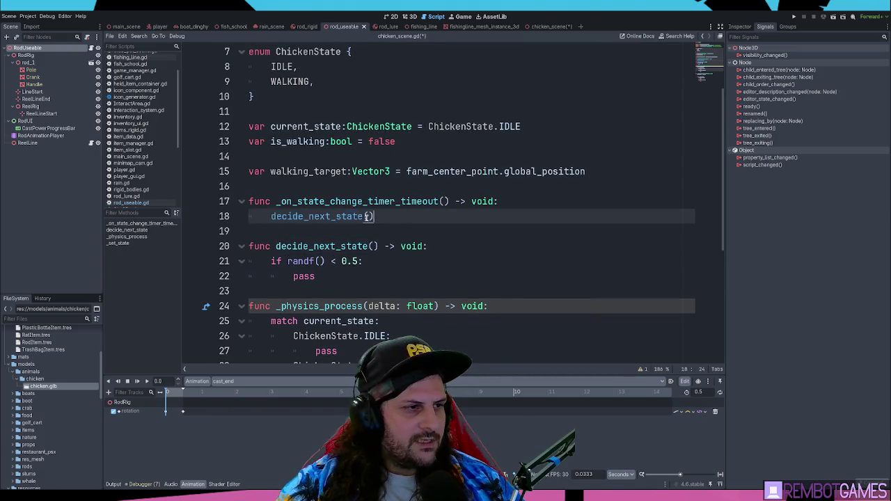
left_click(401, 217)
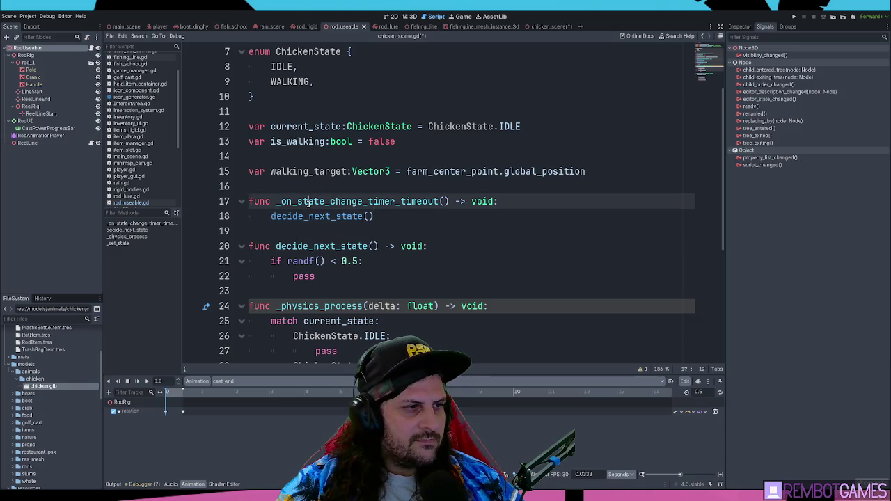
left_click(361, 202)
scroll(367, 223, "down", 3)
left_click(374, 245)
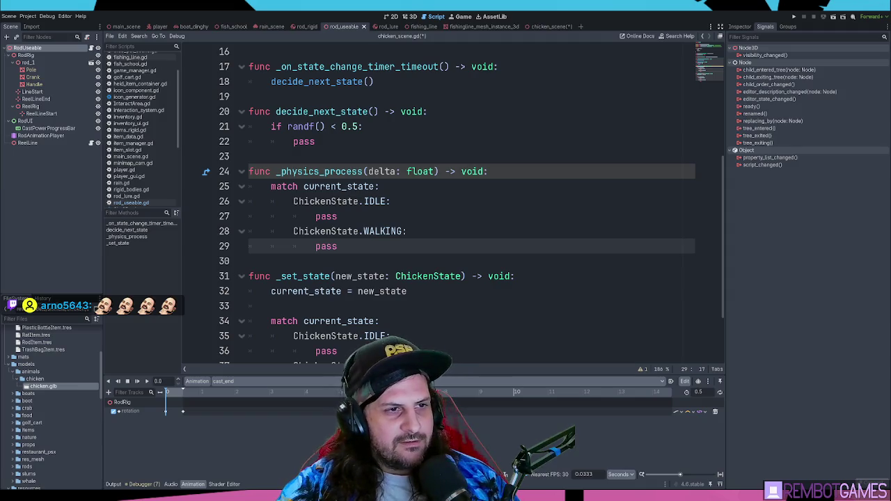
left_click(486, 200)
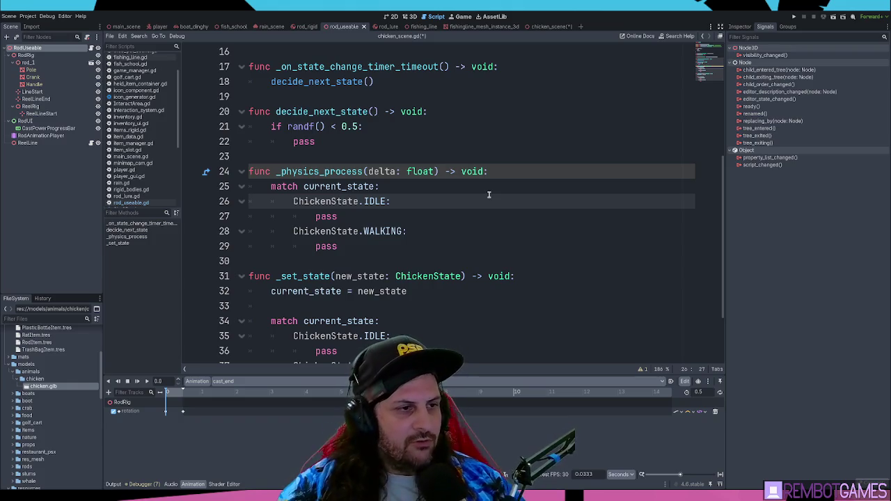
left_click(391, 215)
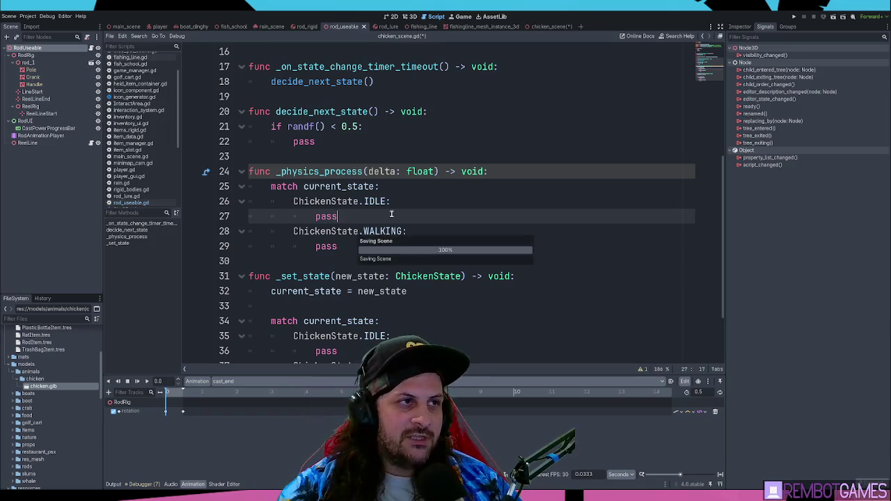
Review the _physics_process match on current_state with its IDLE and WALKING cases.
left_click(382, 173)
left_click(387, 157)
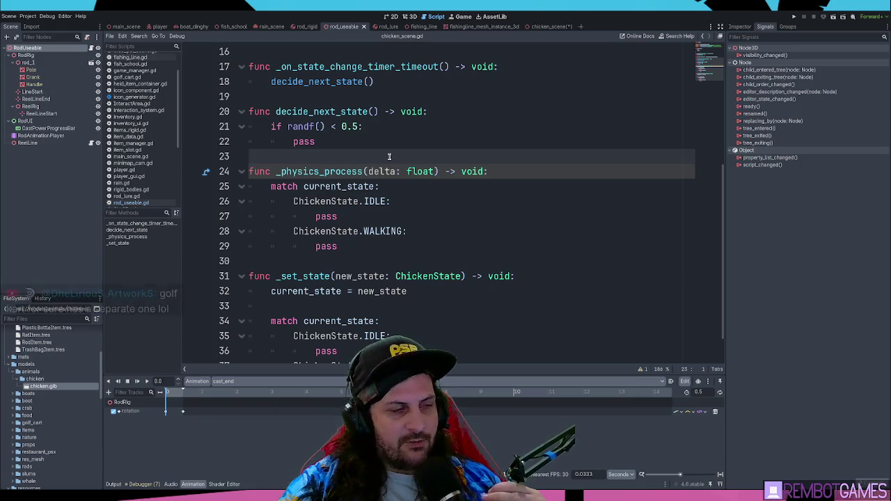
left_click(408, 185)
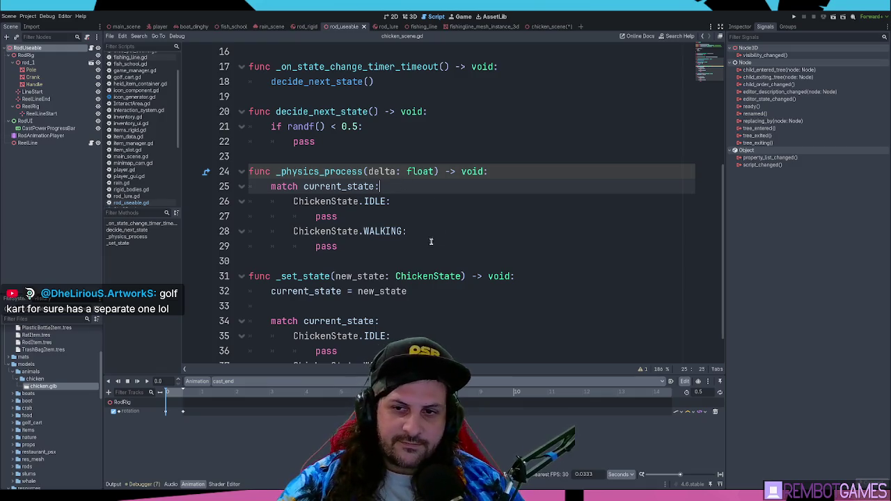
left_click(447, 220)
left_click(457, 230)
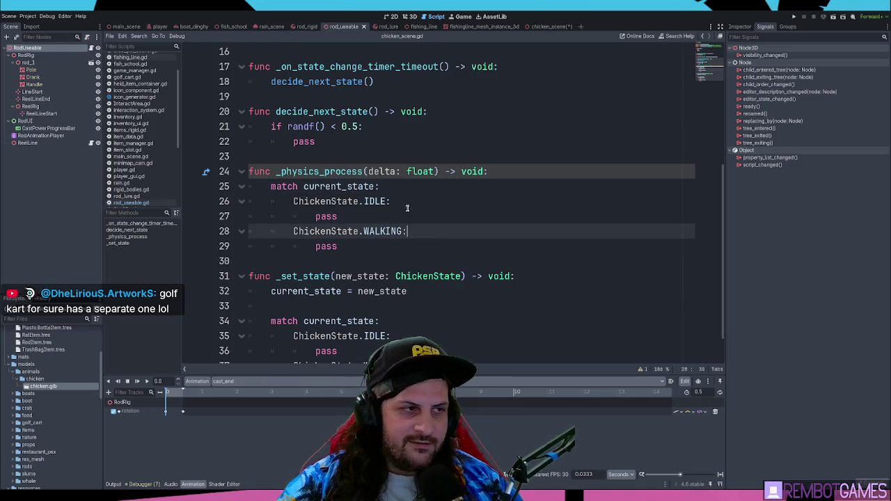
left_click(408, 208)
left_click(429, 213)
left_click(434, 207)
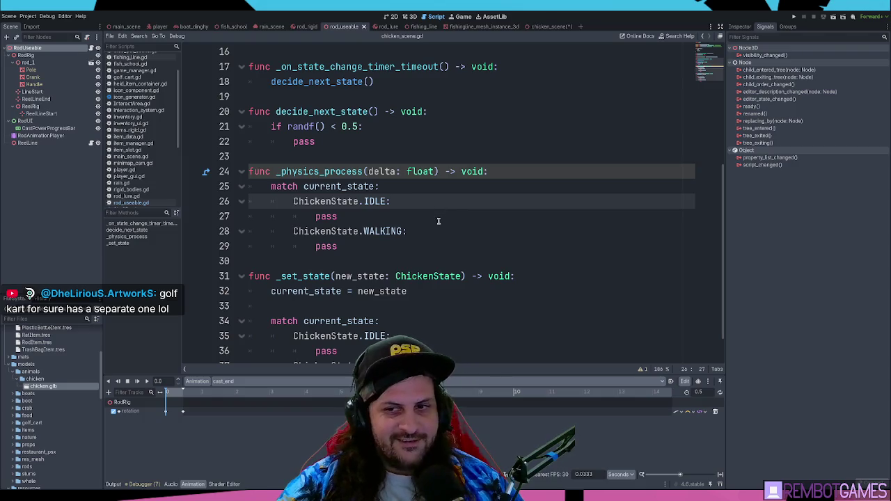
left_click(437, 221)
left_click(431, 203)
Check the _set_state function body, then switch to the file search window.
left_click(408, 162)
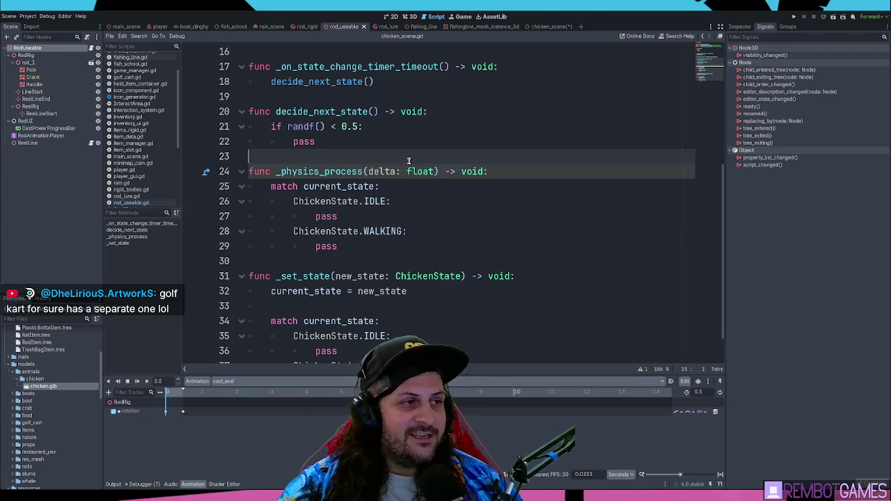
left_click(404, 260)
scroll(402, 245, "down", 1)
left_click(395, 265)
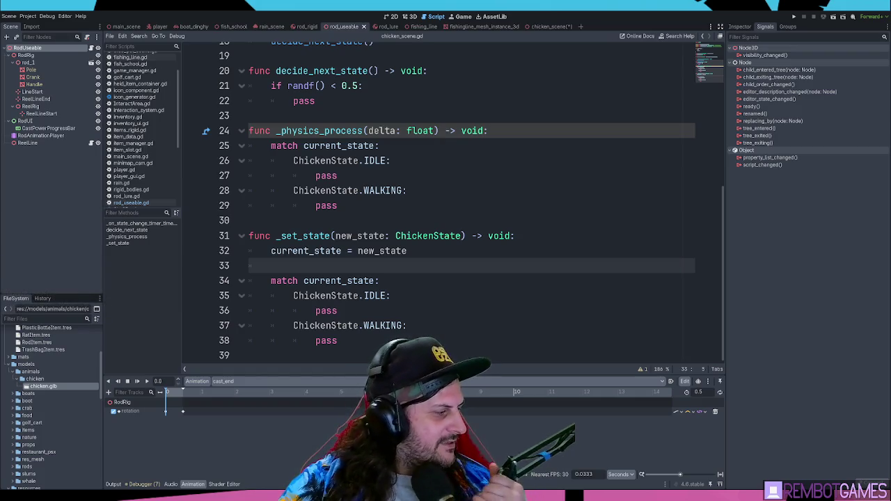
key("alt+Tab")
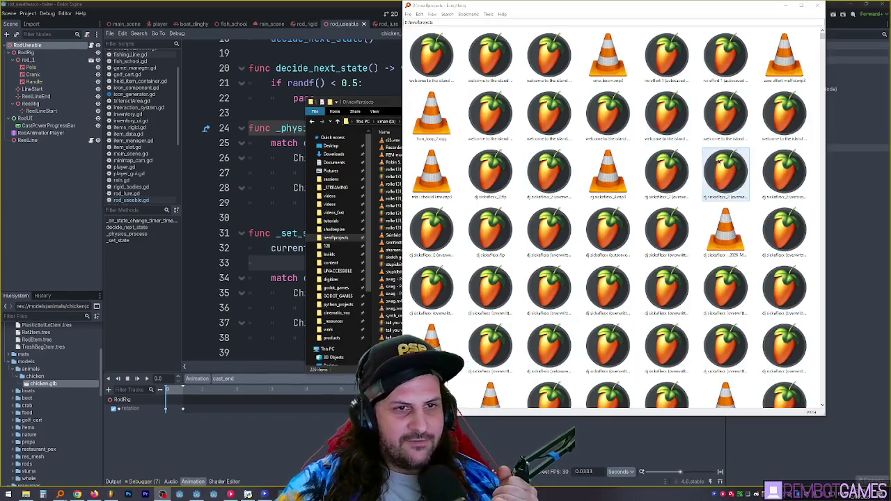
scroll(726, 150, "down", 10)
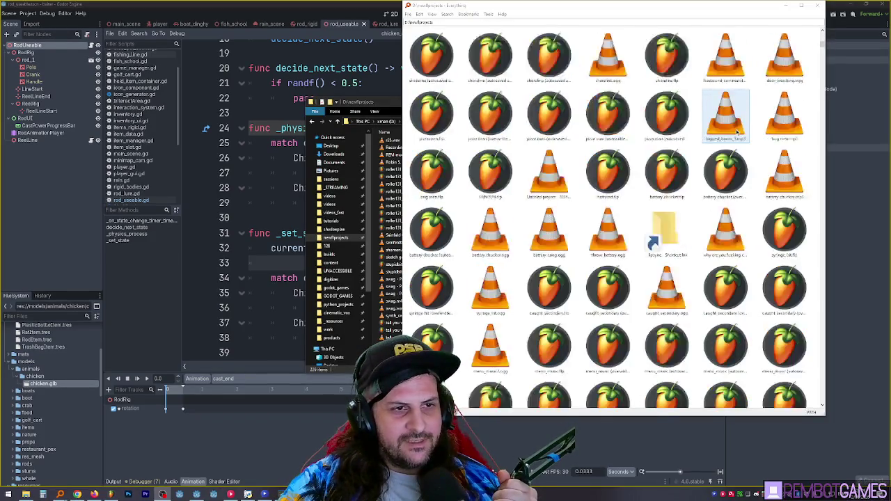
scroll(737, 131, "down", 3)
mouse_move(823, 56)
left_mouse_down()
mouse_move(829, 130)
mouse_move(820, 265)
mouse_move(819, 35)
left_mouse_up()
left_click(818, 5)
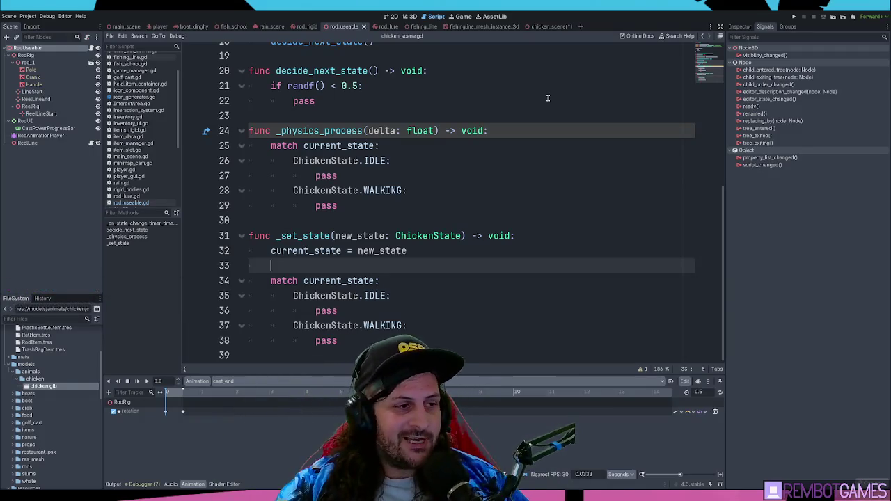
left_click(418, 225)
scroll(432, 202, "up", 6)
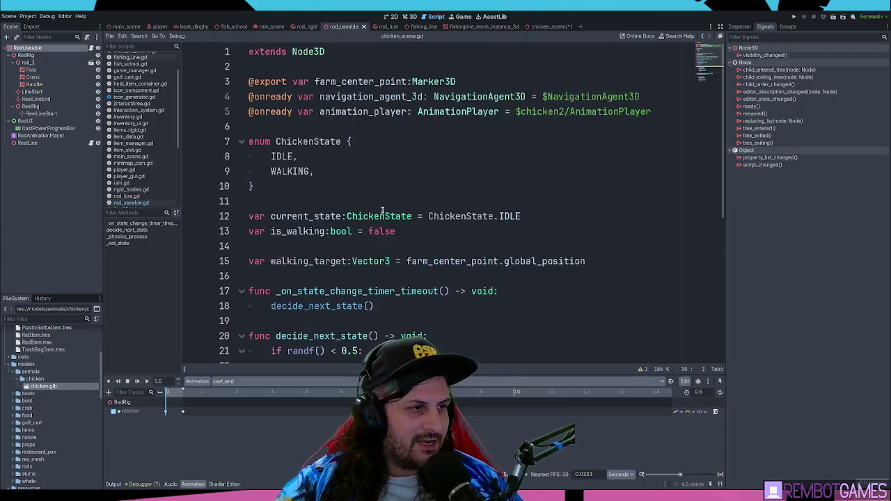
left_click(340, 201)
left_click(387, 184)
scroll(371, 187, "down", 1)
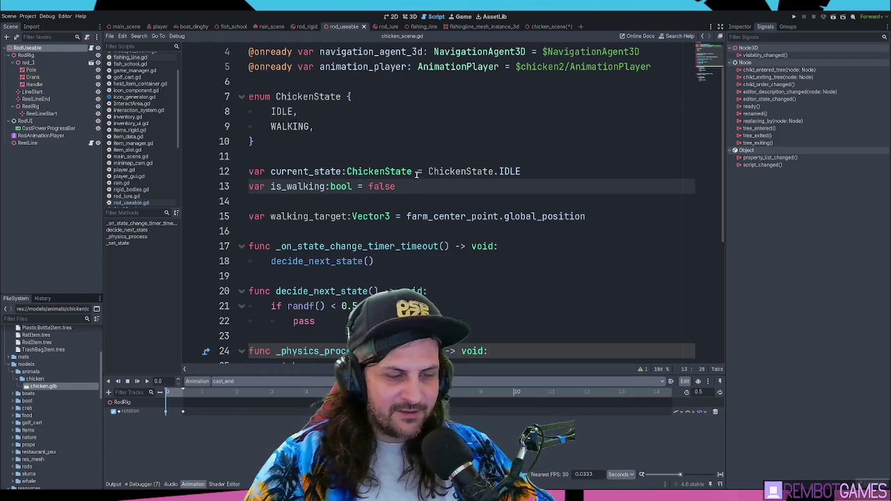
Review the is_walking and walking_target variable declarations.
left_click(418, 194)
left_click(442, 190)
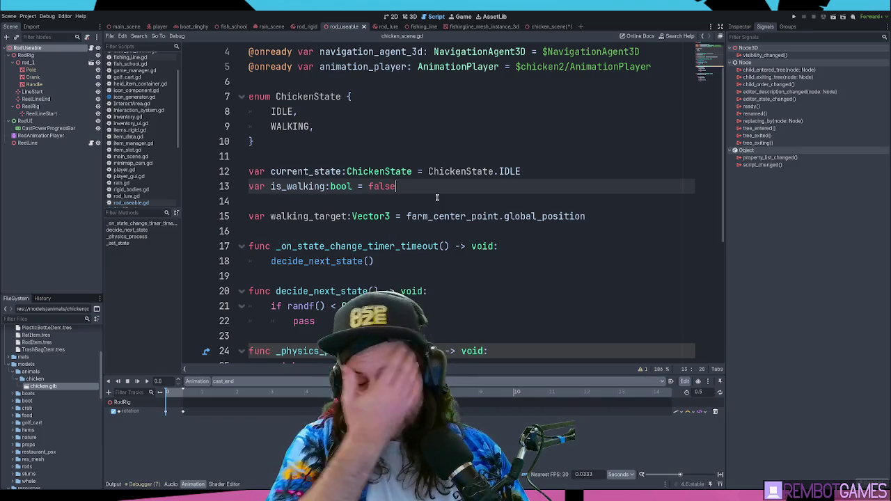
left_click(380, 214)
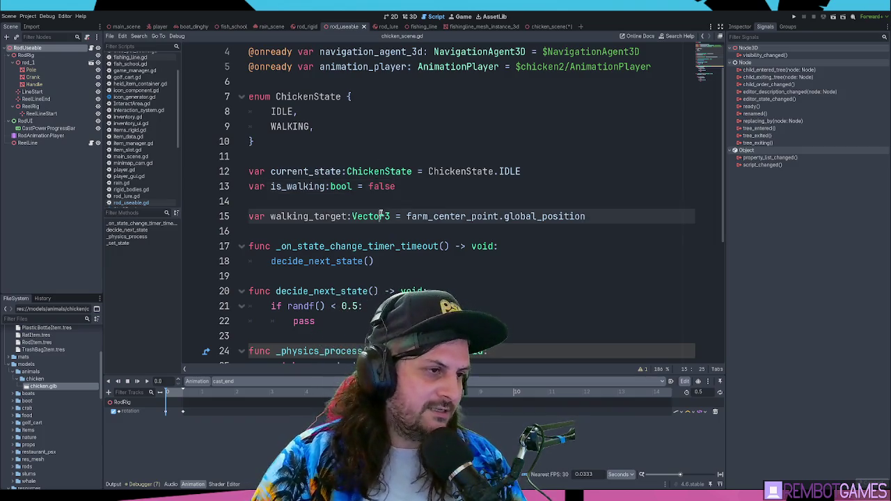
left_click(403, 201)
left_click(436, 211)
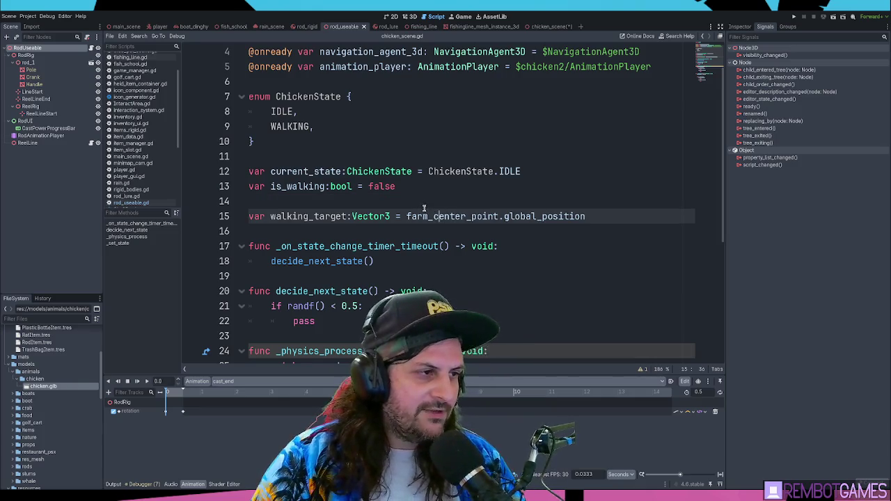
scroll(424, 207, "down", 5)
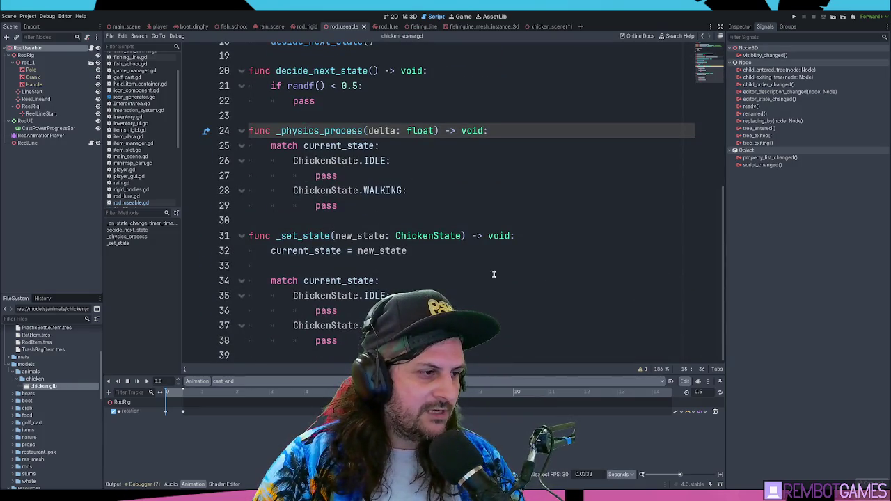
Inspect the IDLE case's pass in _set_state, then bring up the chicken_scene scene.
left_click(364, 271)
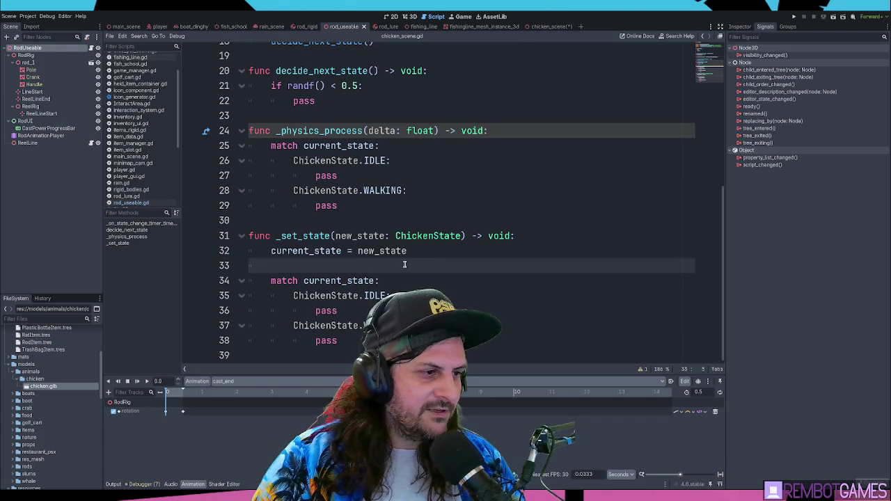
left_click(445, 292)
triple_click(327, 311)
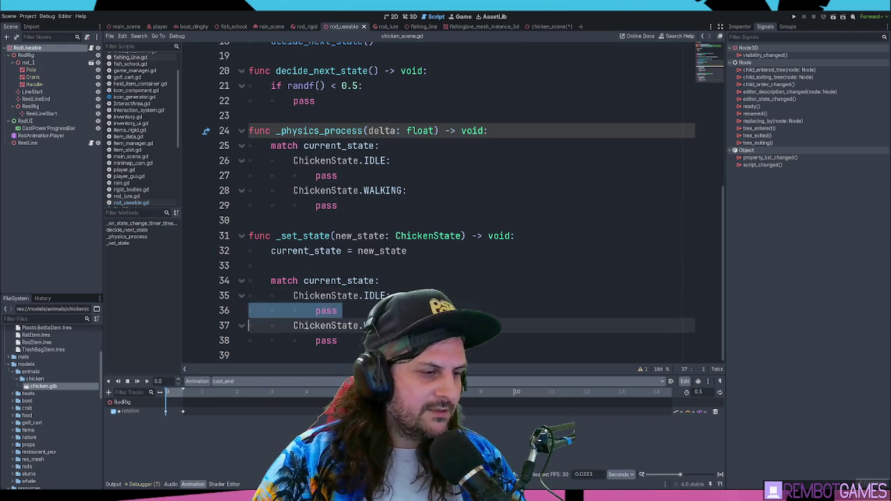
double_click(340, 310)
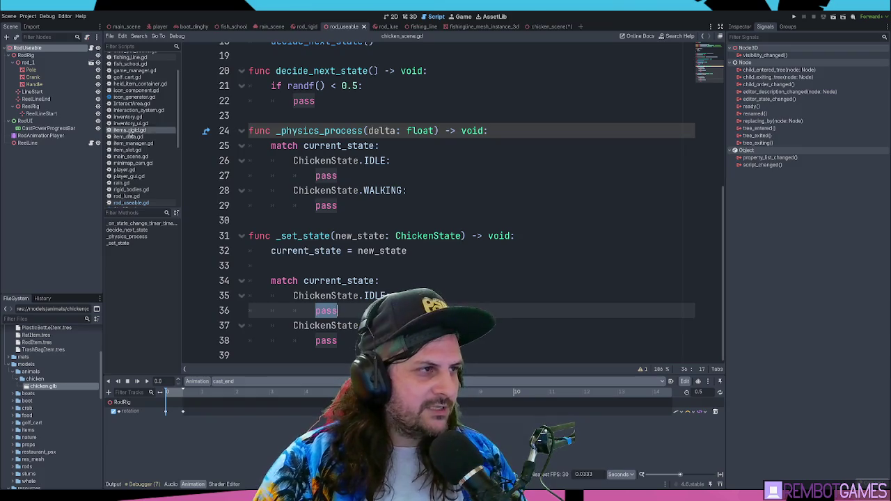
scroll(315, 169, "up", 6)
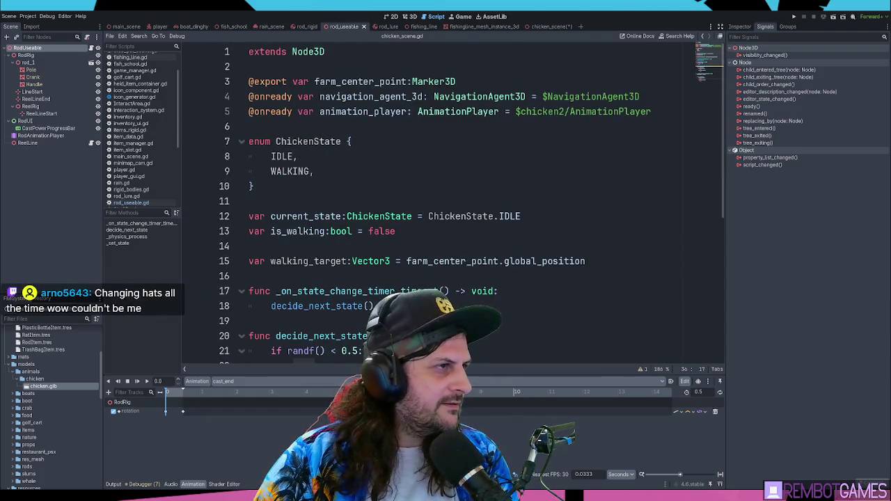
left_click(547, 27)
left_click(491, 157)
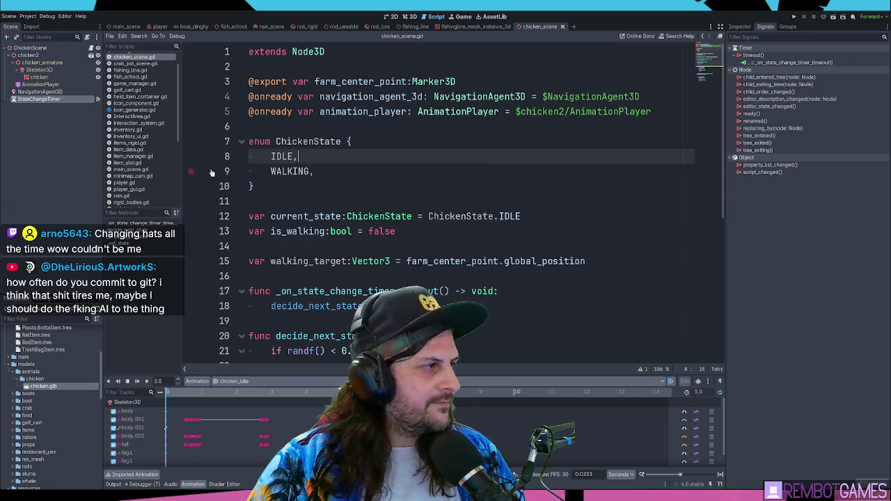
key("Up")
key("Up")
key("Return")
key("Return")
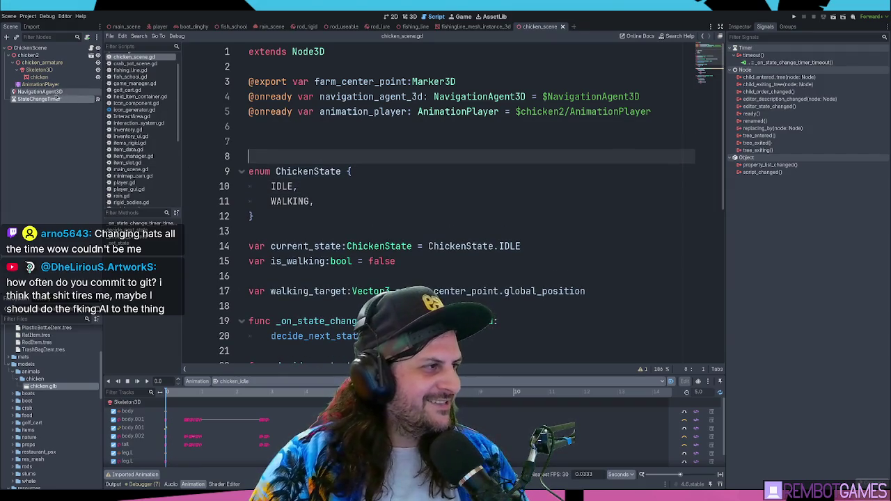
left_click_drag(58, 99, 265, 127)
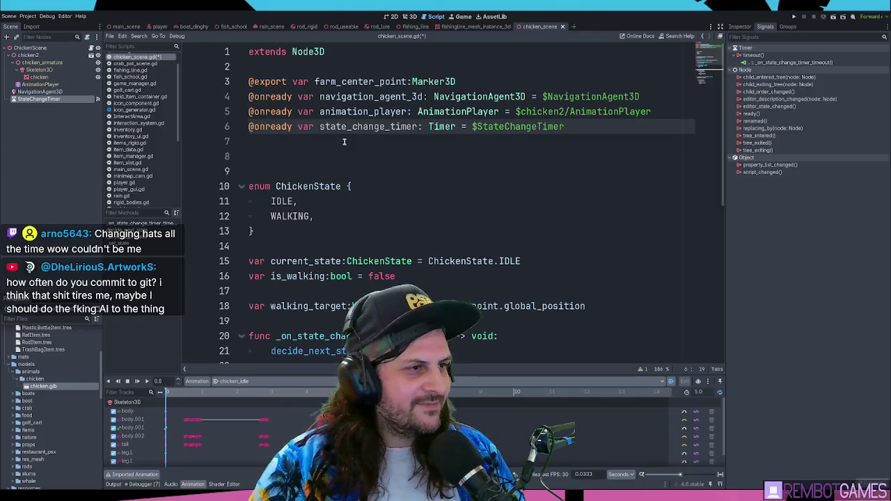
double_click(354, 127)
left_click(320, 145)
key("Delete")
key("BackSpace")
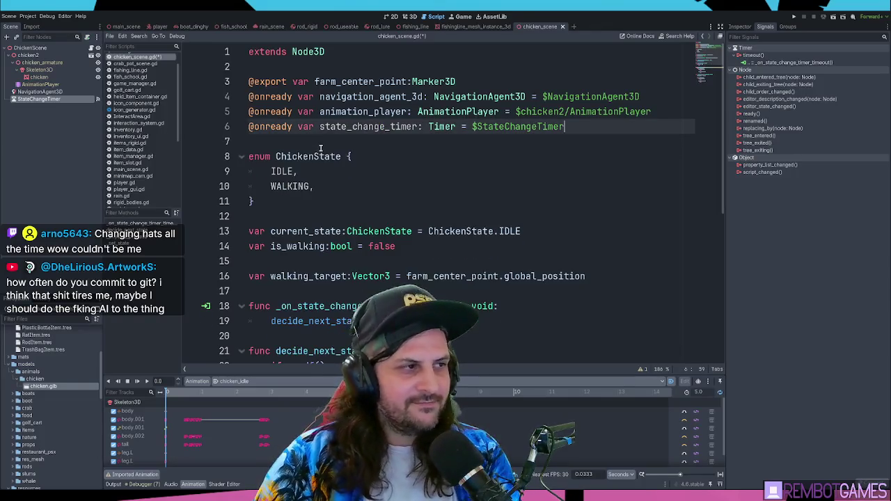
left_click(613, 144)
key("ctrl+s")
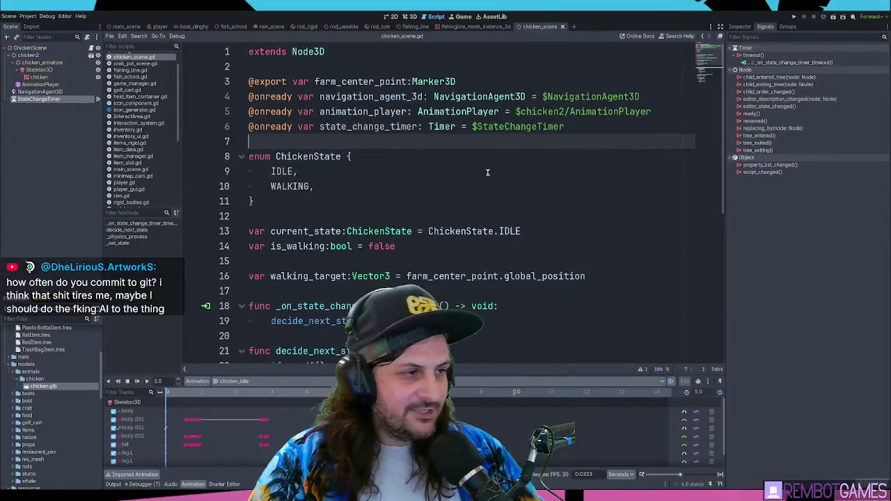
left_click(460, 173)
left_click(419, 198)
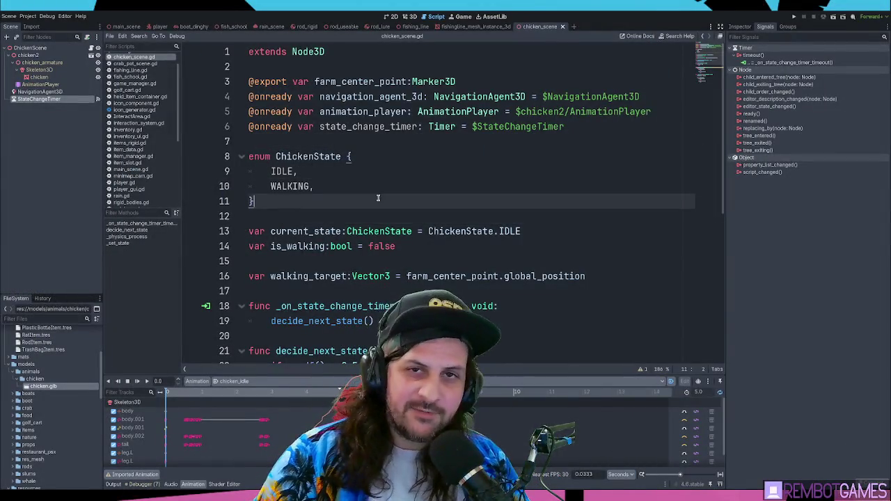
left_click(372, 189)
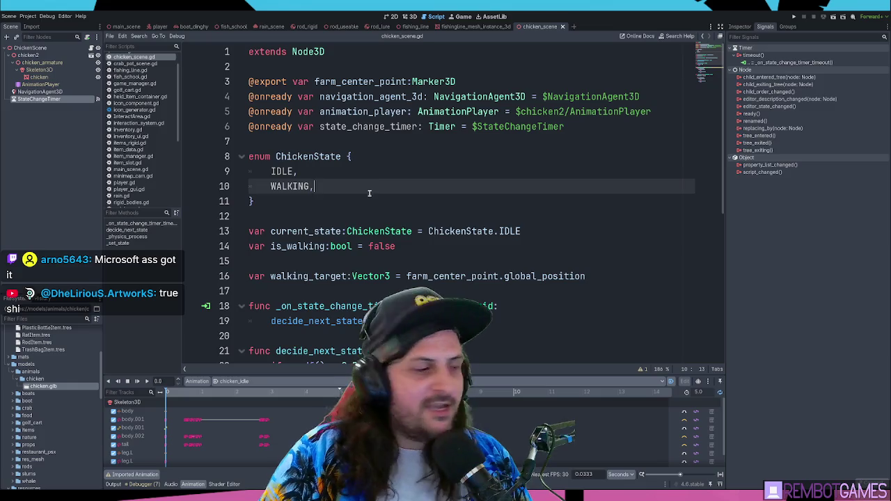
left_click(347, 202)
left_click(354, 188)
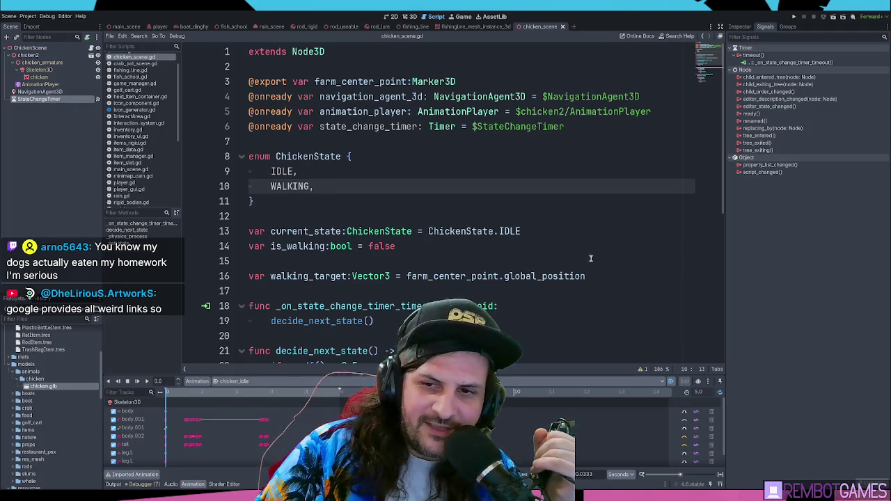
left_click(453, 202)
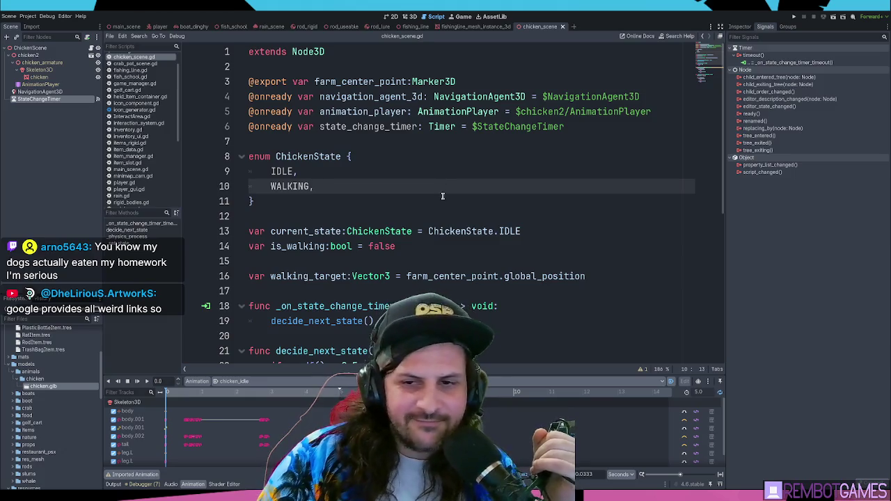
left_click(439, 186)
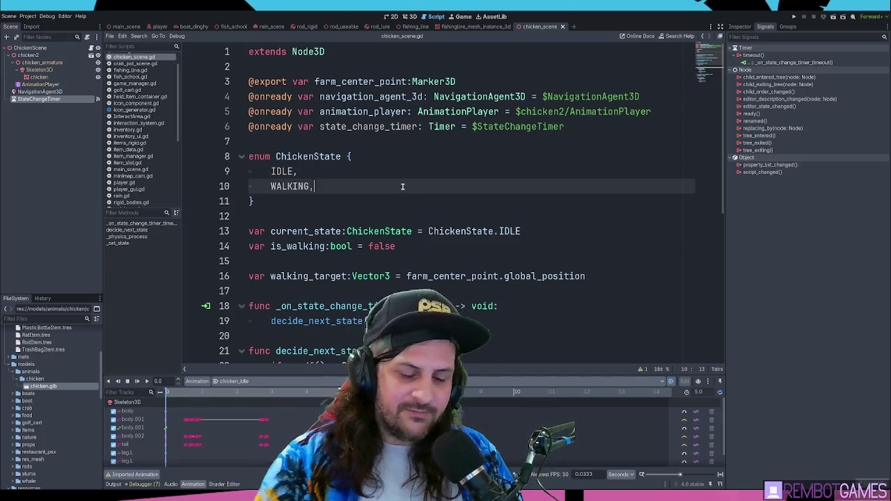
Delete the comma after WALKING so the ChickenState enum ends without a trailing comma.
key("BackSpace")
type(",")
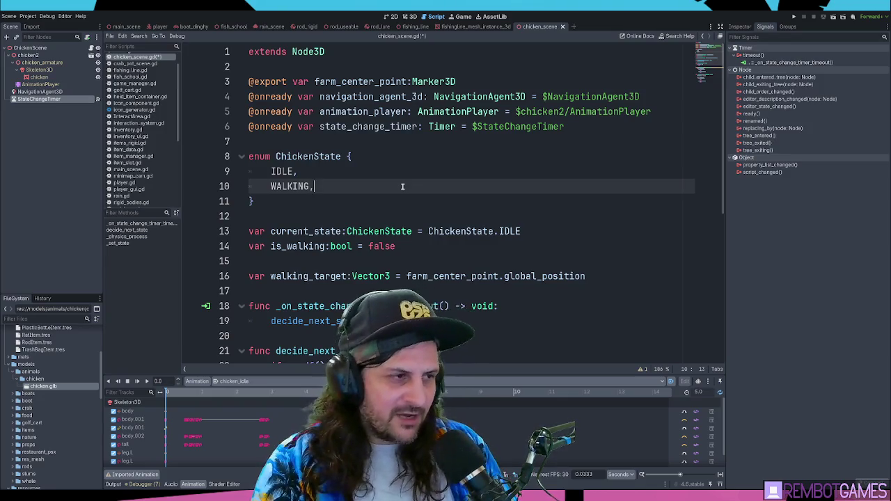
key("BackSpace")
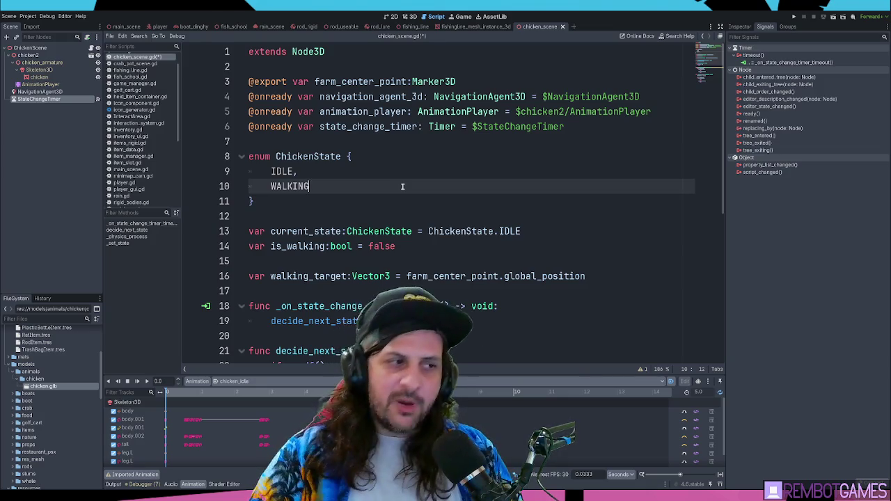
key("Down")
key("Down")
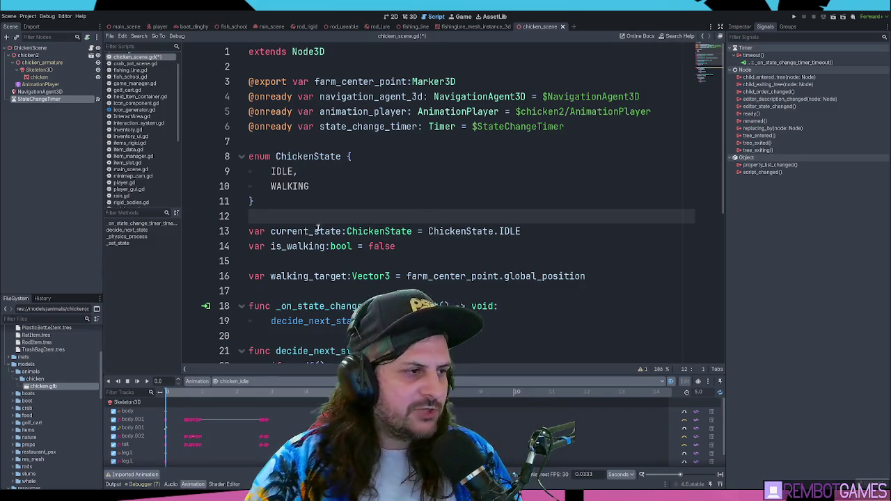
left_click(426, 248)
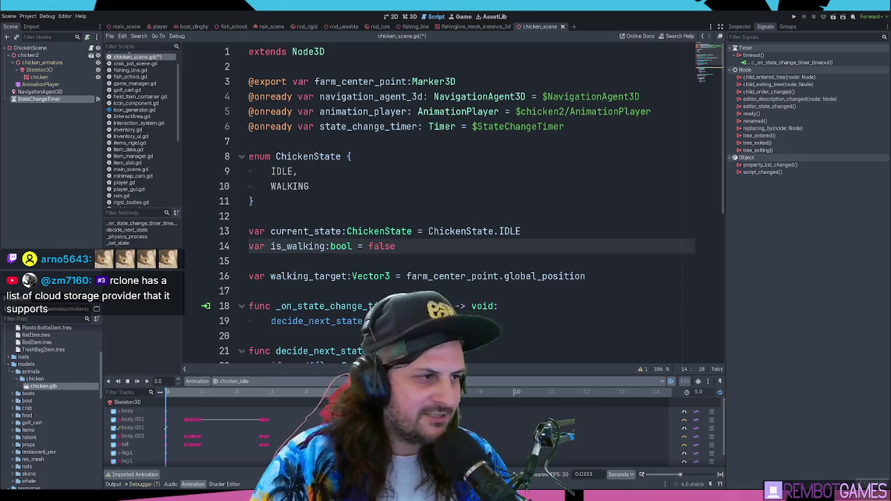
left_click(333, 185)
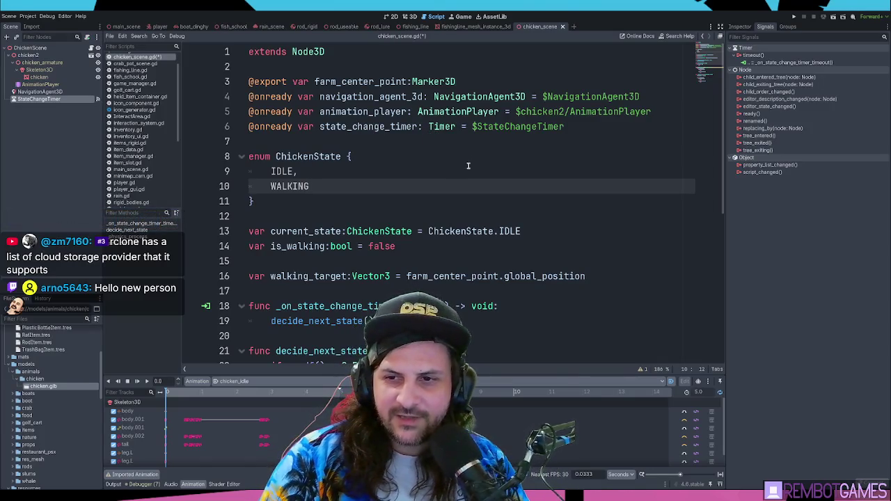
left_click(356, 216)
left_click(350, 207)
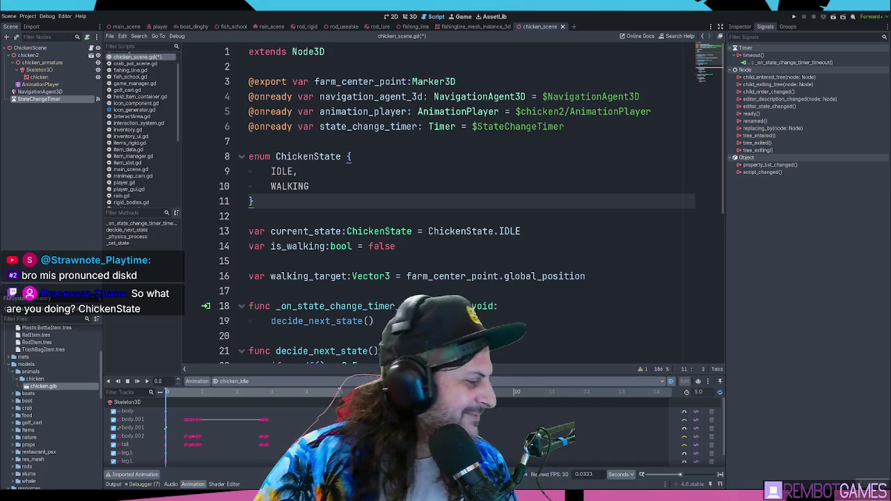
key("alt+Tab")
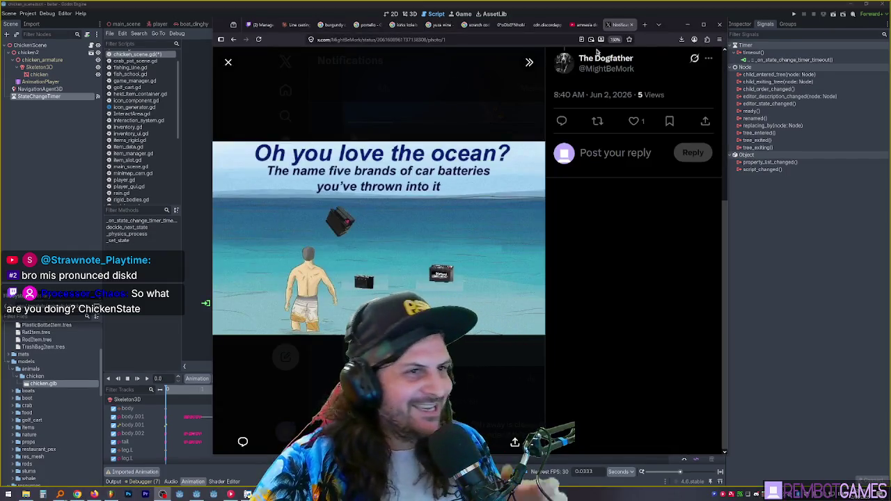
Resize the browser, like the ocean car-batteries meme, and drag the window off screen.
left_click_drag(725, 82, 890, 82)
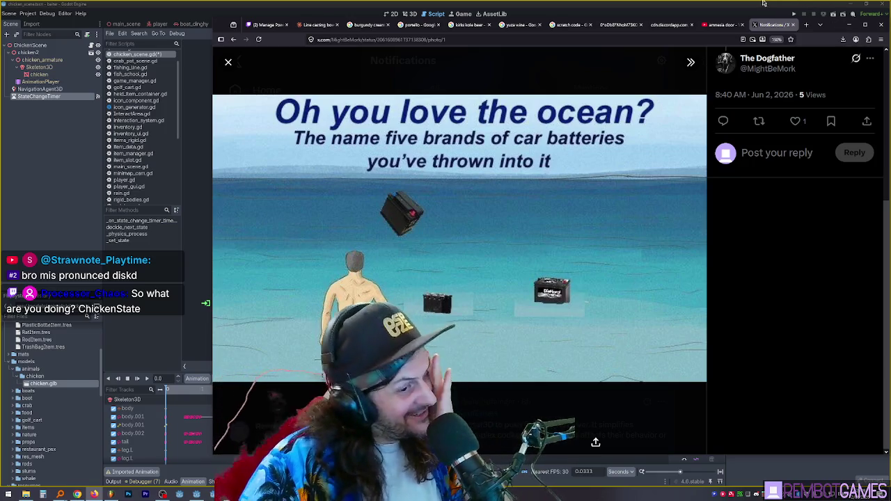
left_click_drag(833, 31, 831, 15)
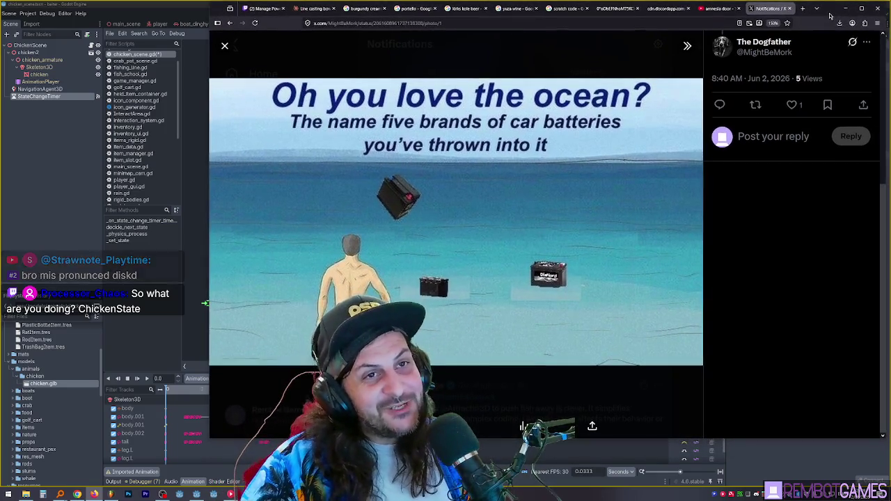
left_click_drag(726, 440, 726, 368)
left_click(792, 105)
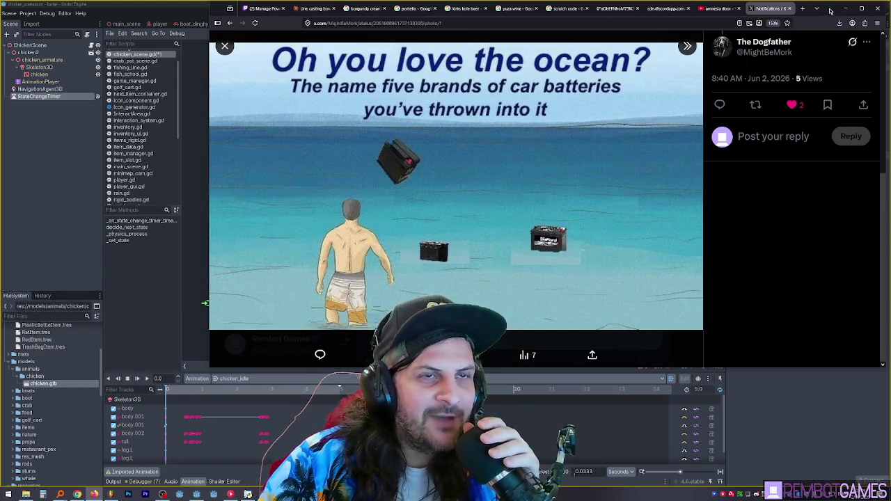
left_click_drag(830, 11, 830, 18)
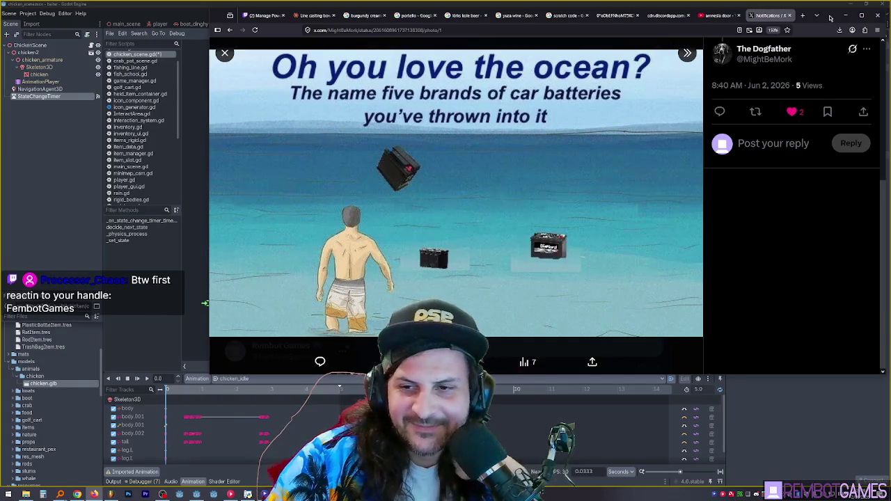
mouse_move(830, 18)
left_mouse_down()
mouse_move(811, 15)
mouse_move(890, 24)
left_mouse_up()
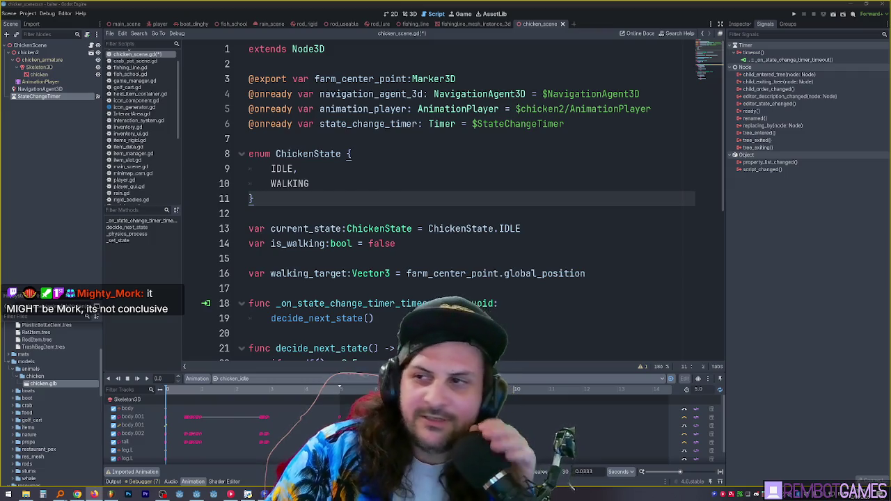
left_click(429, 228)
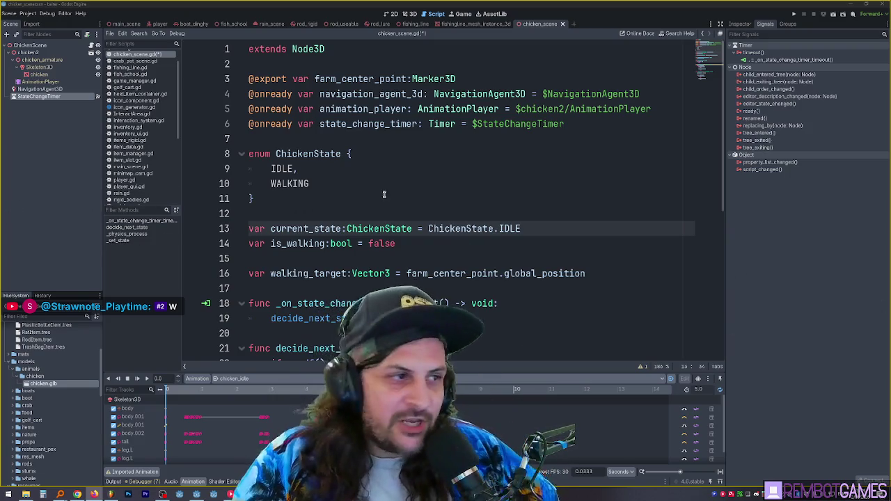
left_click(420, 199)
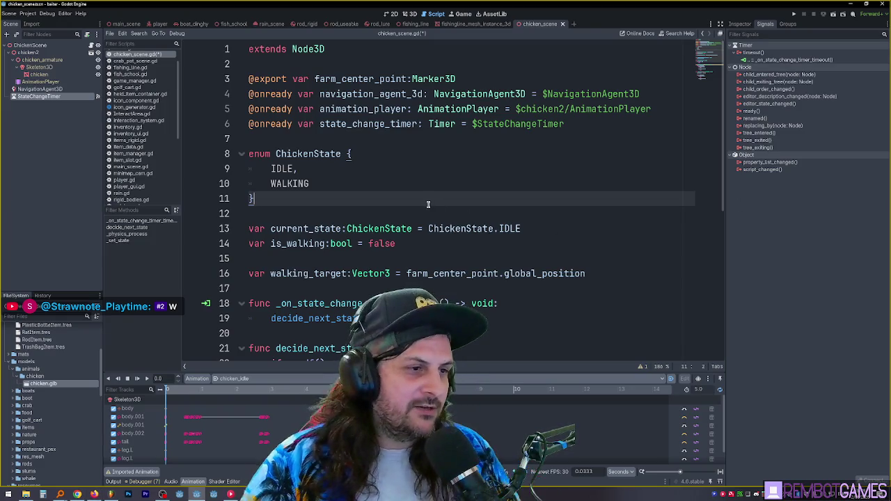
Locate the IDLE case in _set_state and copy the state_change_timer variable name.
scroll(425, 203, "down", 5)
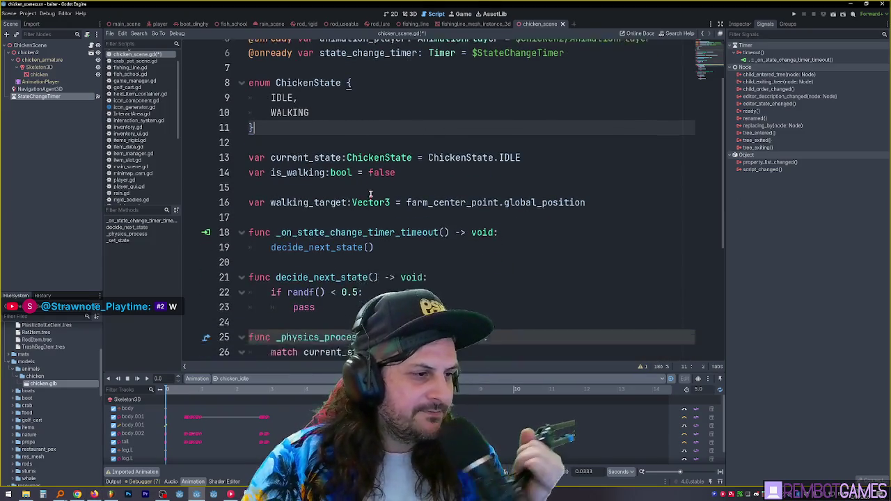
left_click(408, 207)
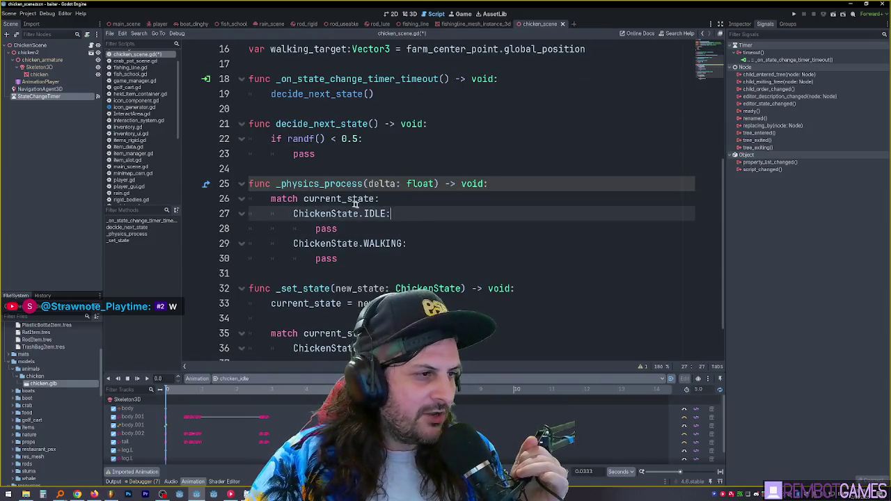
left_click(328, 184)
scroll(369, 227, "down", 1)
left_click(369, 263)
left_click(393, 294)
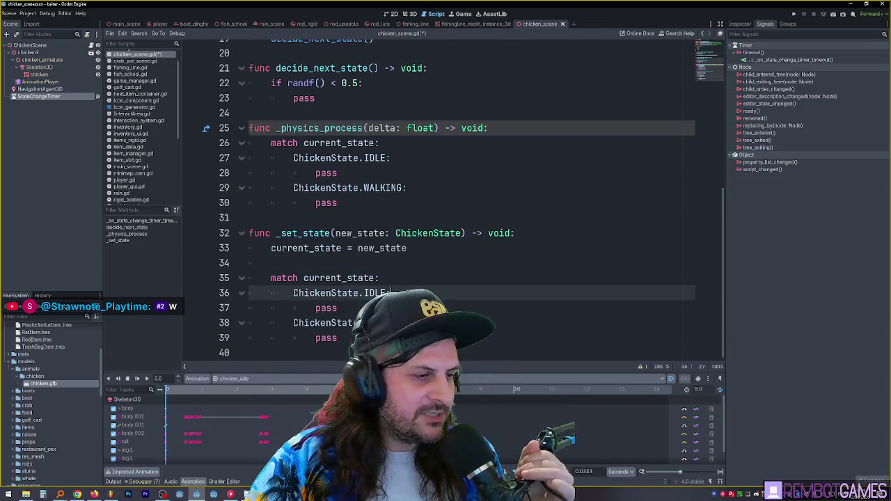
scroll(341, 209, "up", 6)
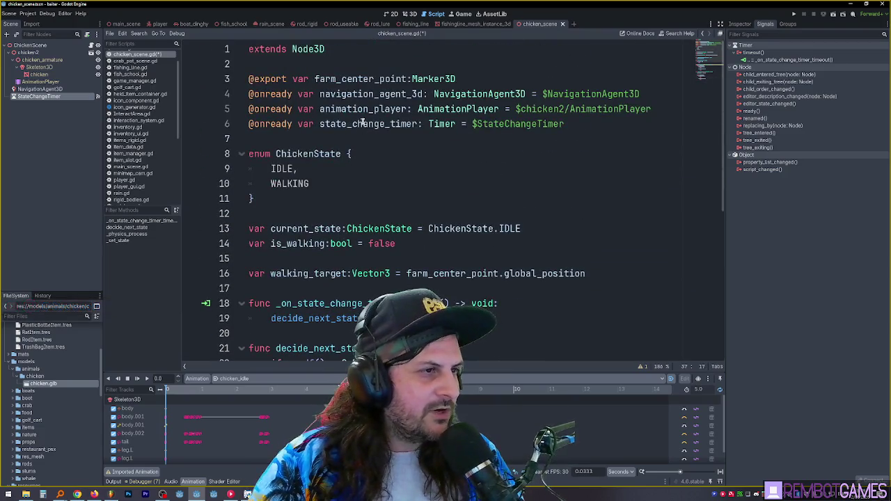
double_click(353, 124)
left_click(397, 124)
left_click(394, 154)
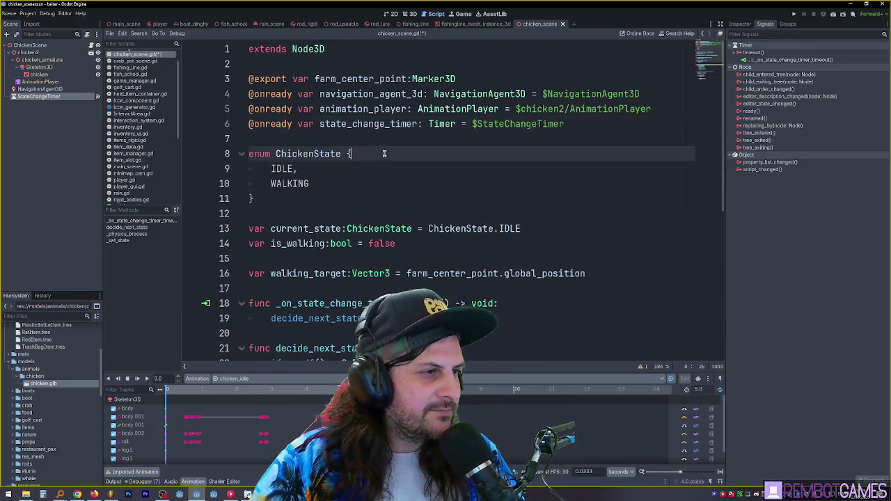
Replace the pass on line 37 with state_change_timer.start().
scroll(392, 150, "down", 3)
scroll(393, 150, "down", 4)
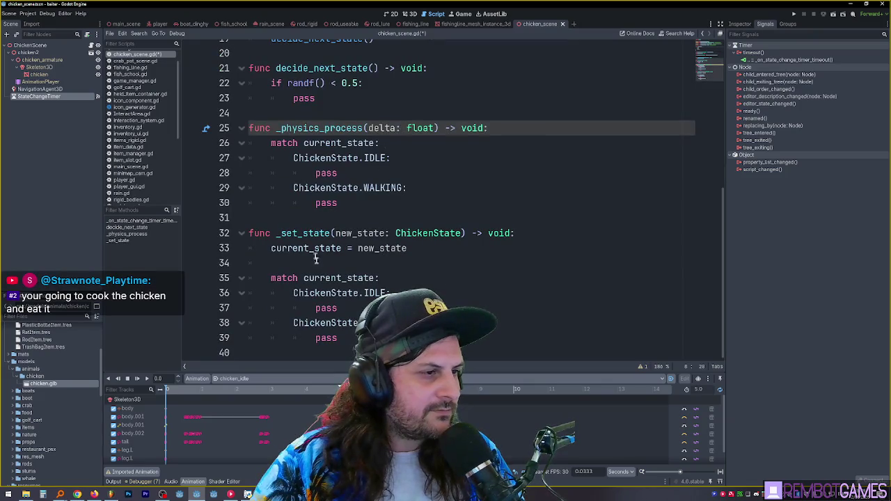
double_click(327, 309)
key("ctrl+v")
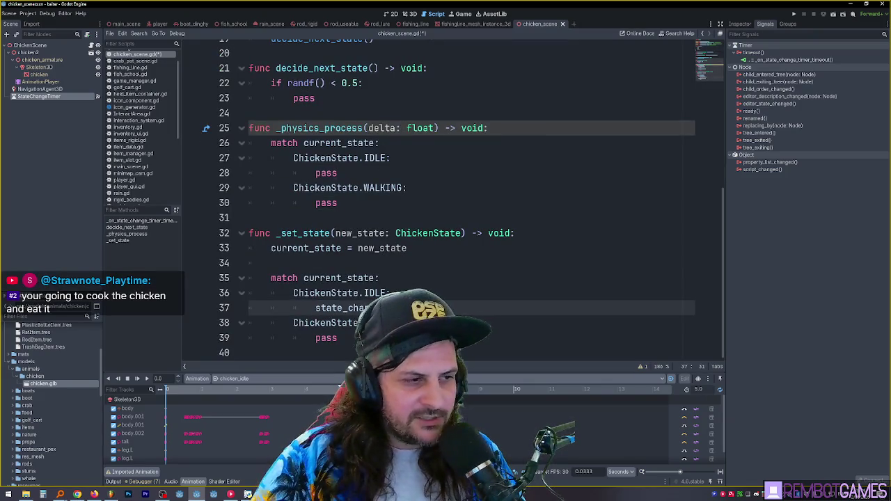
type(".start")
key("Return")
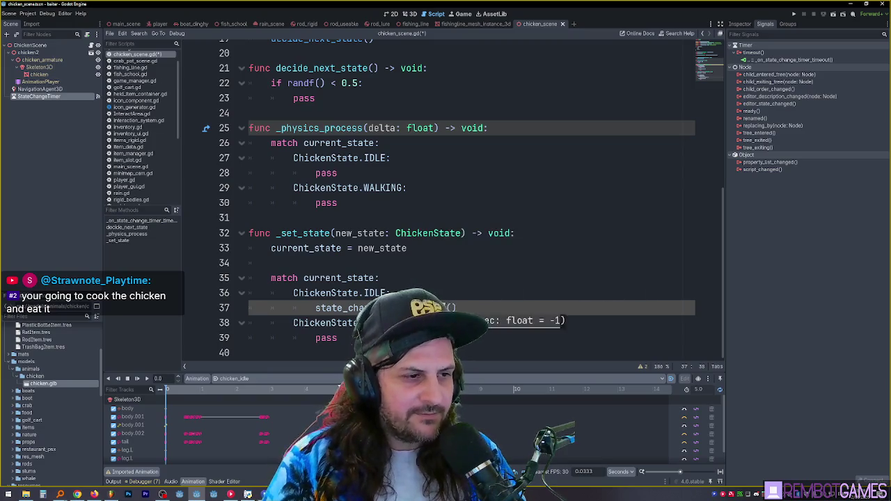
key("End")
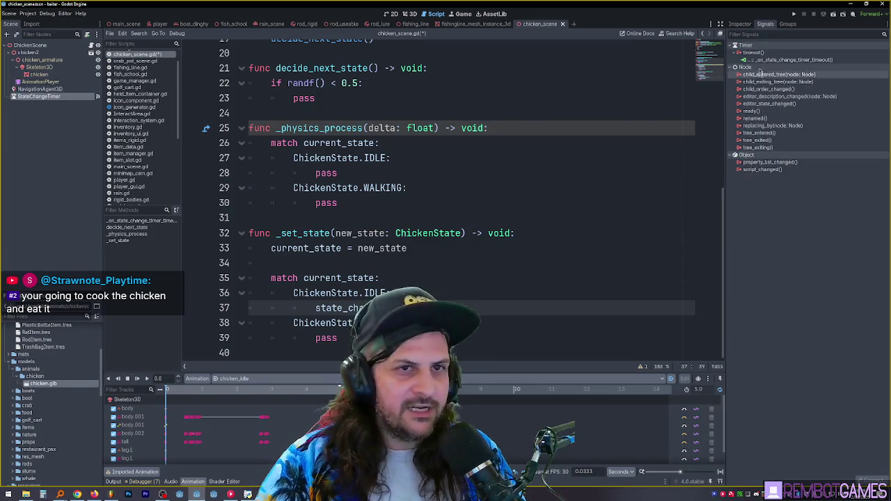
Set the StateChangeTimer's Wait Time to 2 in the Inspector.
left_click(740, 25)
left_click(828, 83)
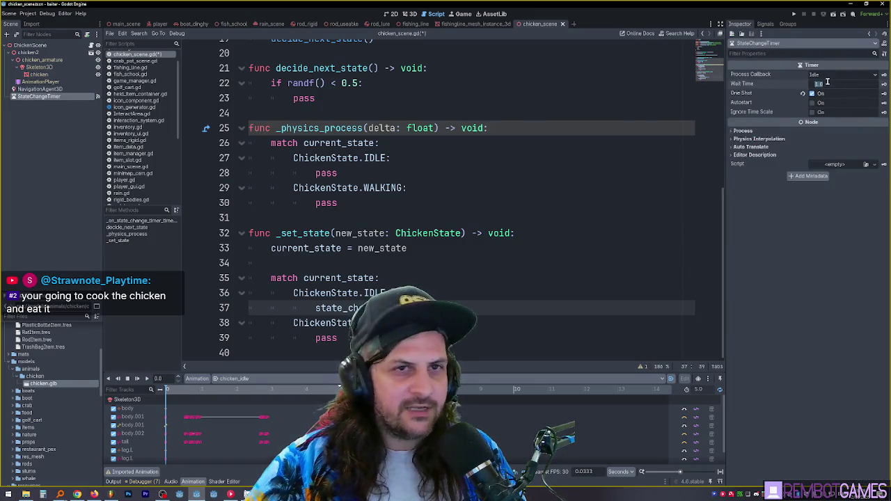
type("2")
key("Return")
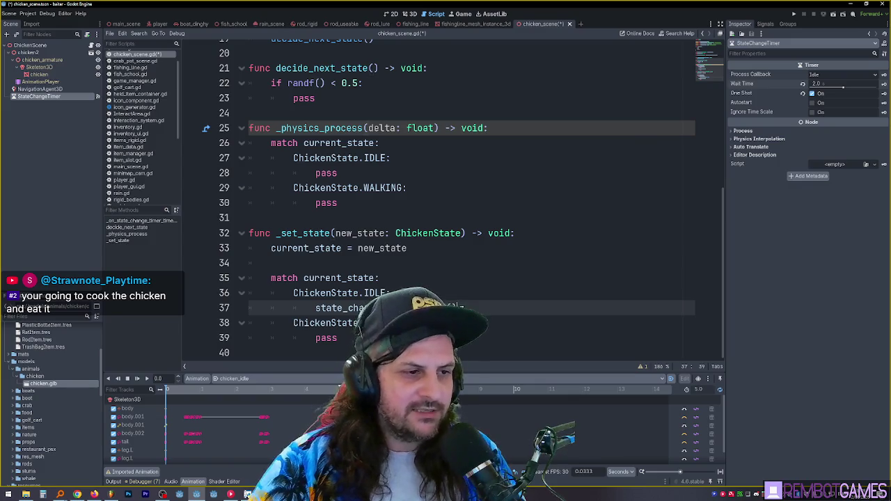
key("shift+Left")
Add a wait_time line in the IDLE case set to 1.0 + randf() * 2.0.
left_click(465, 293)
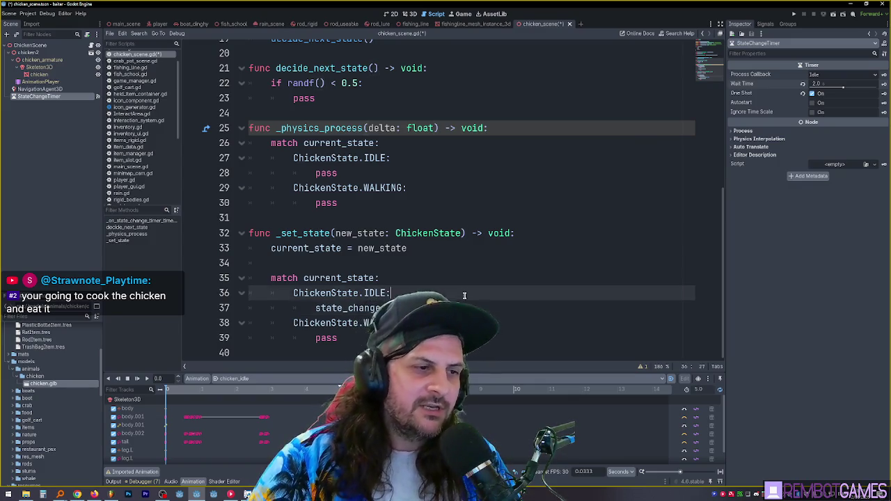
key("Return")
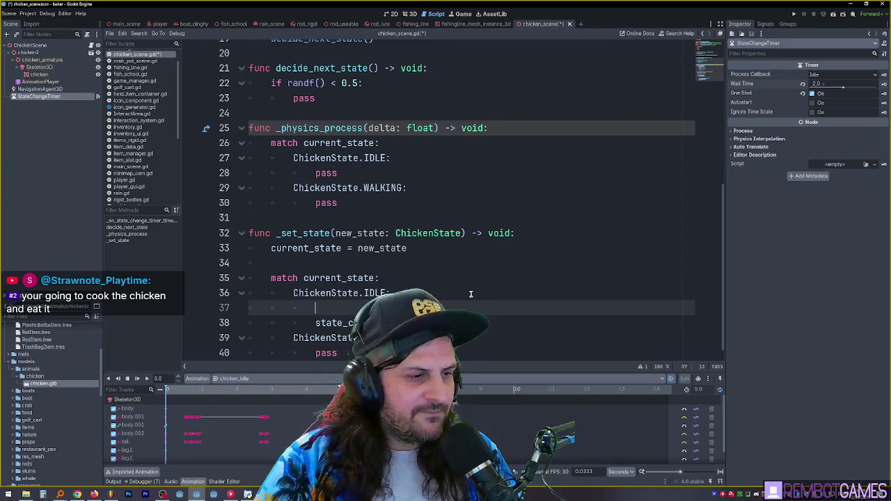
type("state_change_timer.start()")
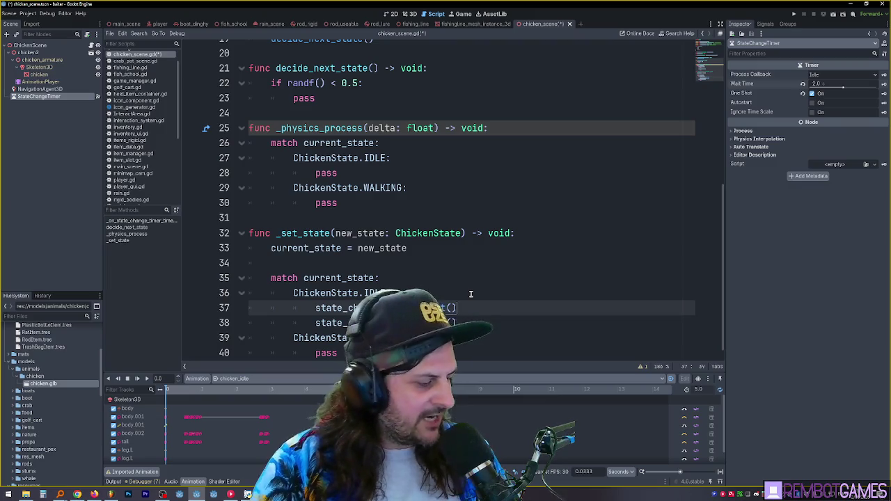
key("BackSpace")
key("BackSpace")
key("BackSpace")
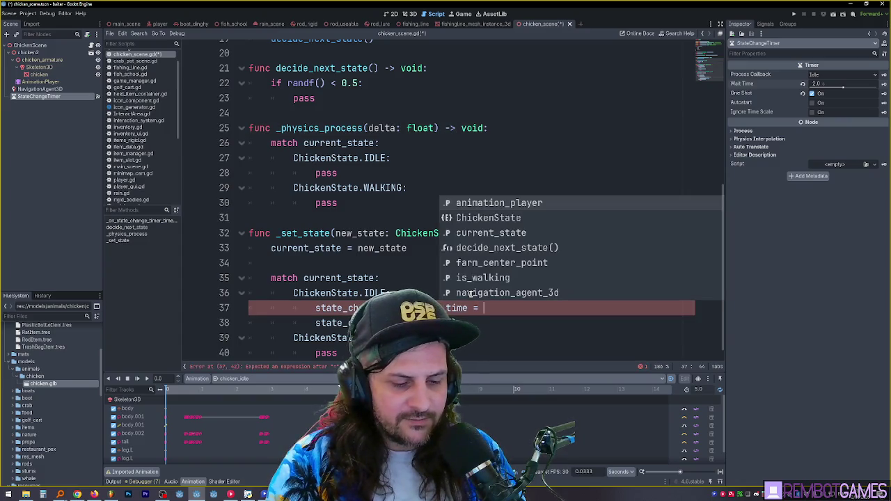
type("rand(")
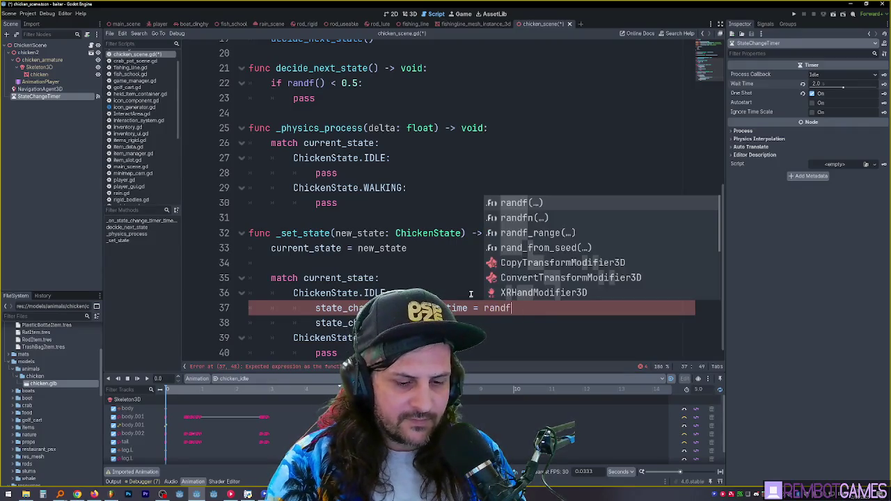
key("Return")
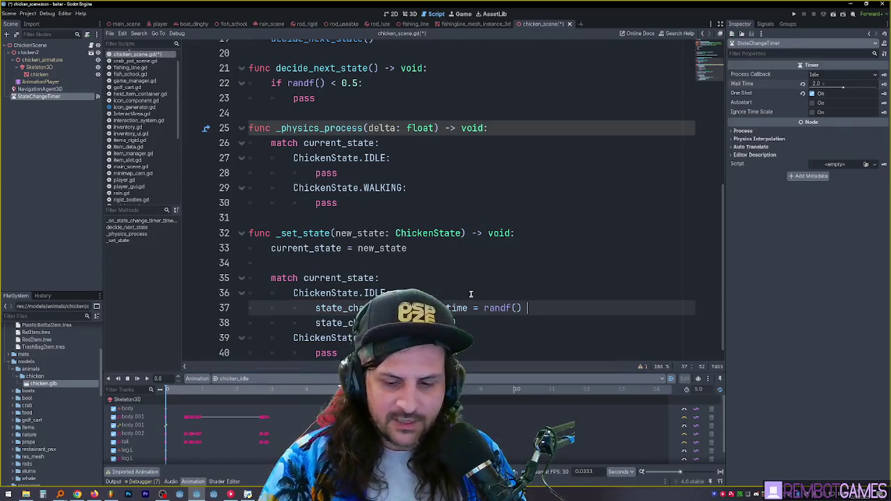
type("-*")
type("* 2")
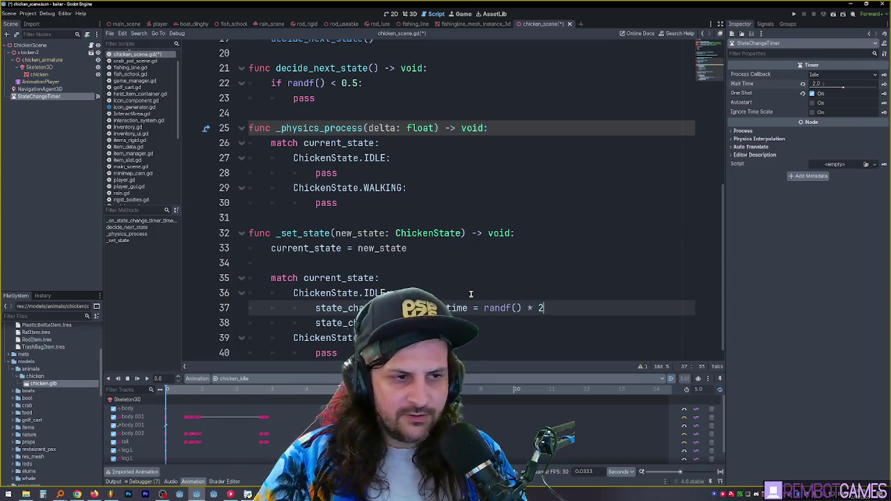
type("0")
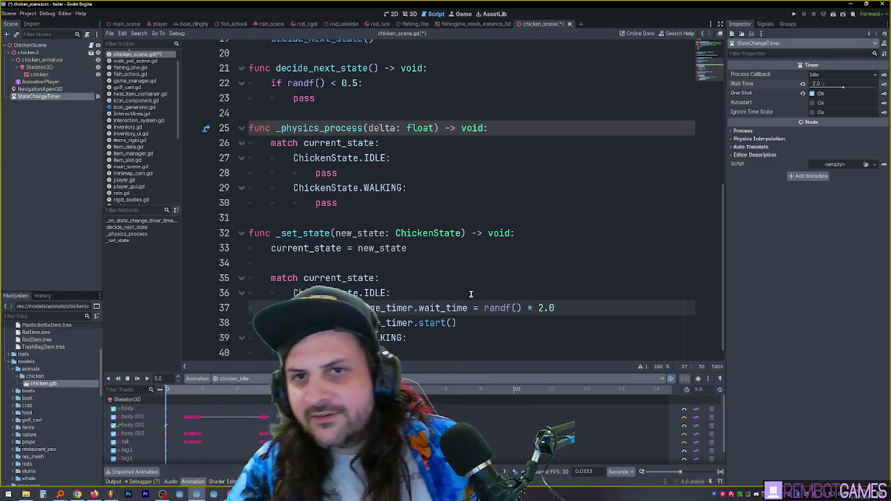
key("Left")
key("Left")
key("Left")
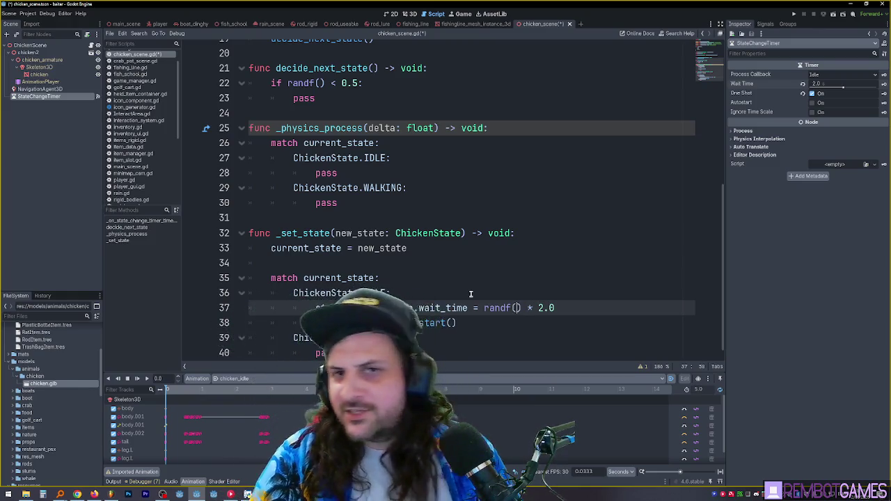
key("Left")
key("Left")
key("Left")
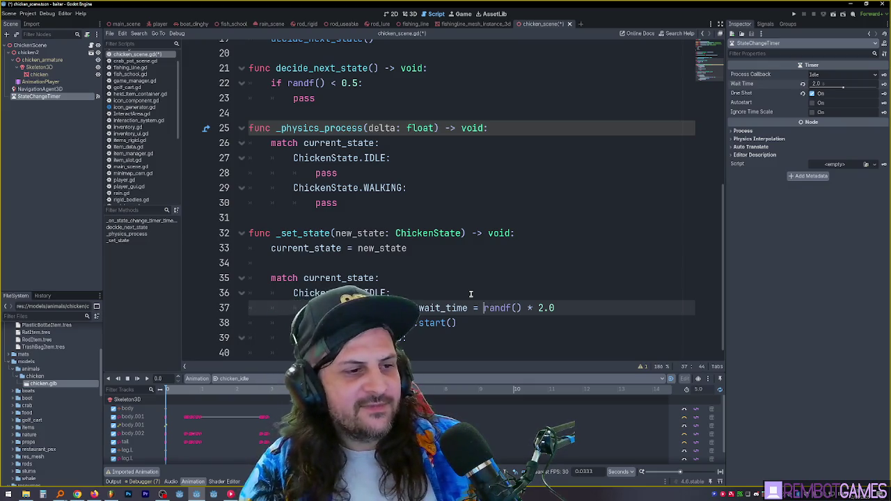
type("1.0")
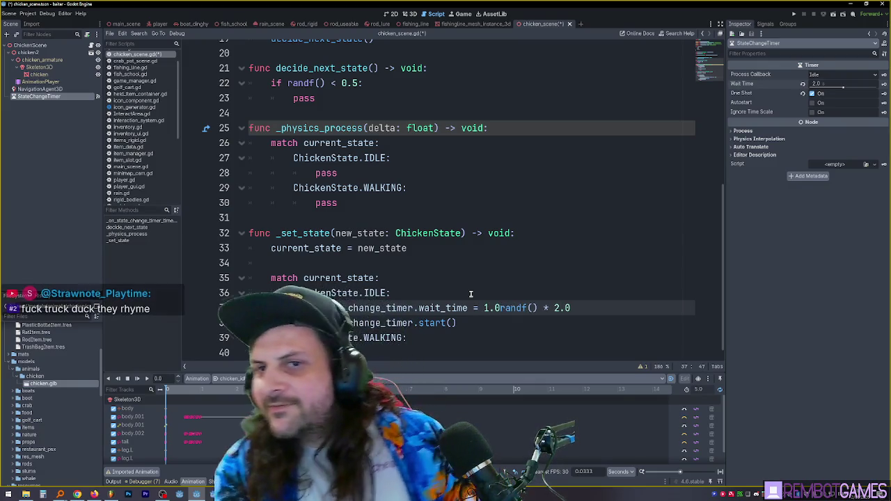
type(" +")
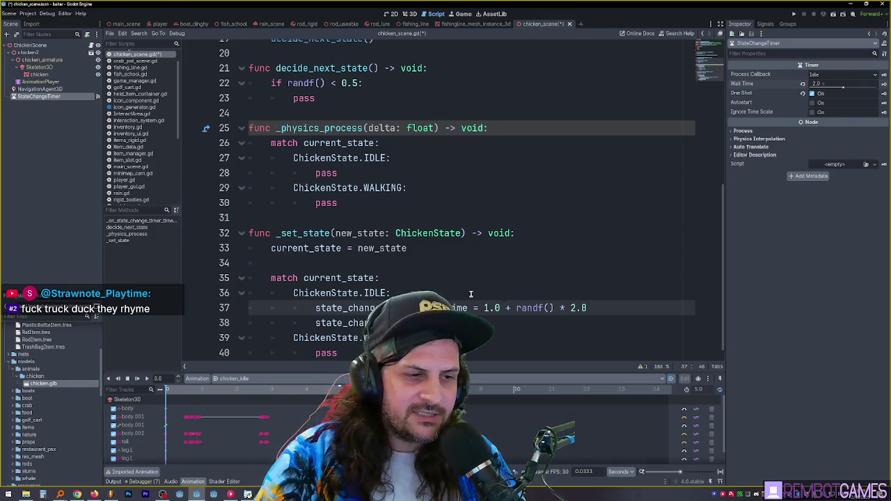
key("ctrl+shift+End")
Change the wait time base from 1.0 to 0.5 and save chicken_scene.gd.
left_click(551, 294)
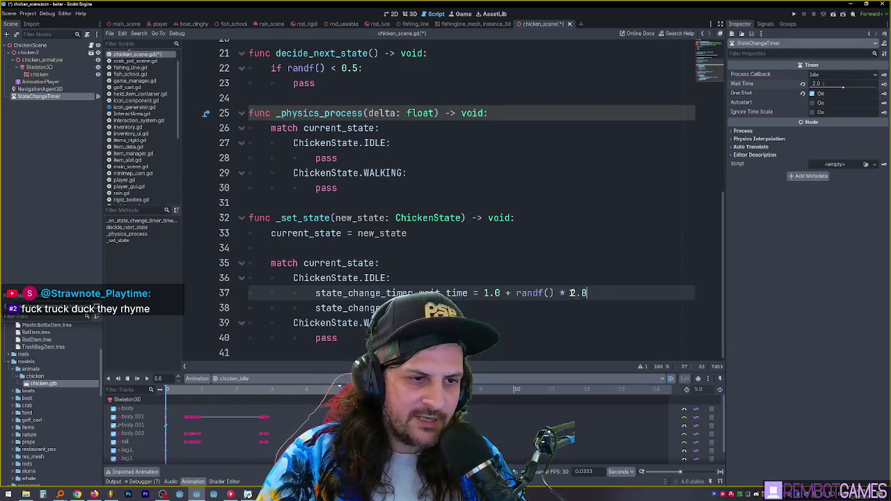
left_click_drag(516, 294, 608, 293)
left_click(522, 293)
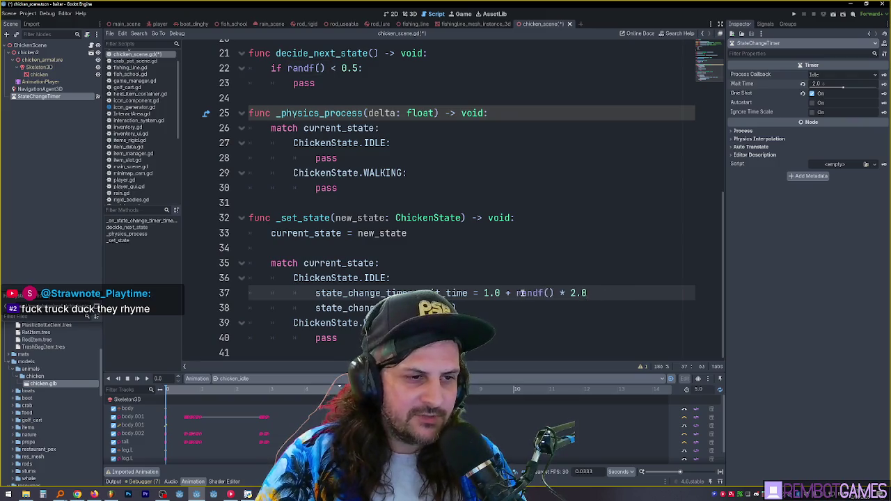
type("0.5")
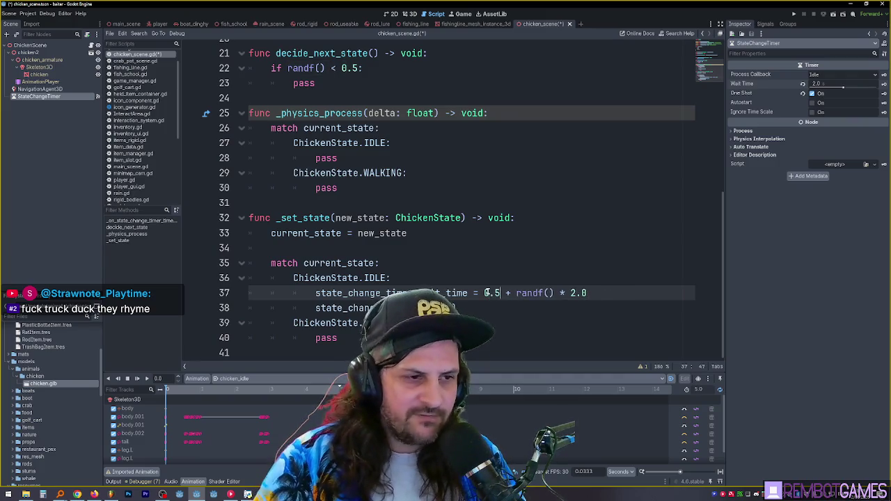
left_click(630, 289)
left_click_drag(629, 289, 478, 292)
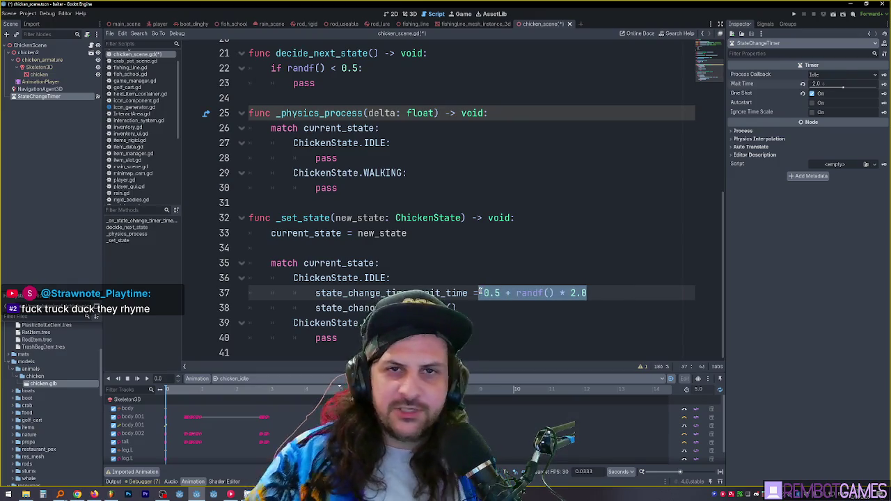
left_click(607, 293)
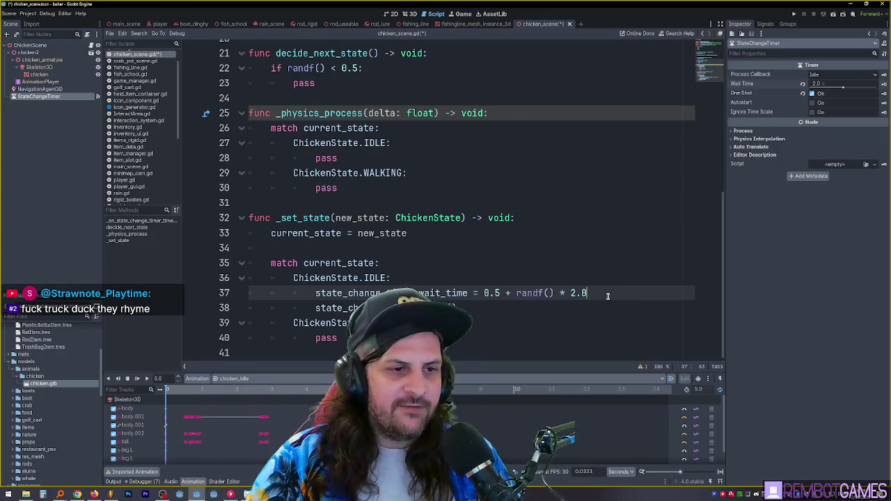
key("ctrl+s")
mouse_move(408, 4)
left_mouse_down()
mouse_move(390, 21)
mouse_move(401, 34)
mouse_move(407, 5)
left_mouse_up()
In main_scene, duplicate the chicken and place the copy elsewhere on the ground.
left_click(409, 13)
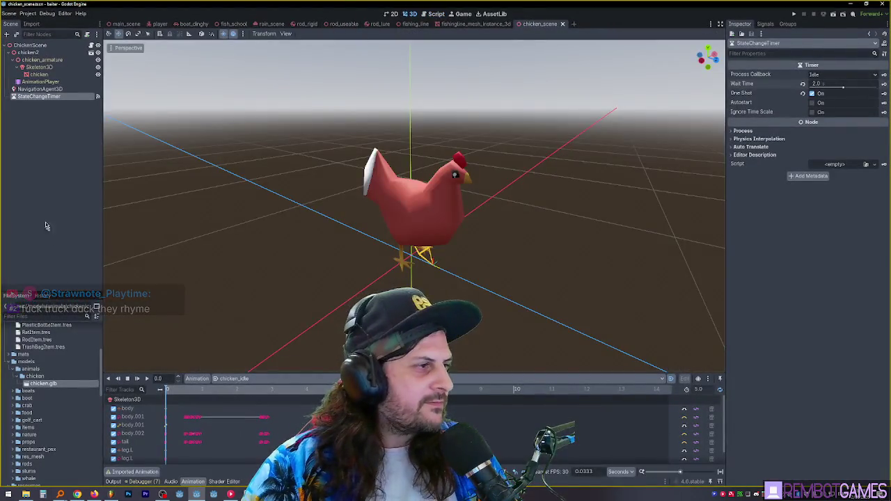
left_click(124, 24)
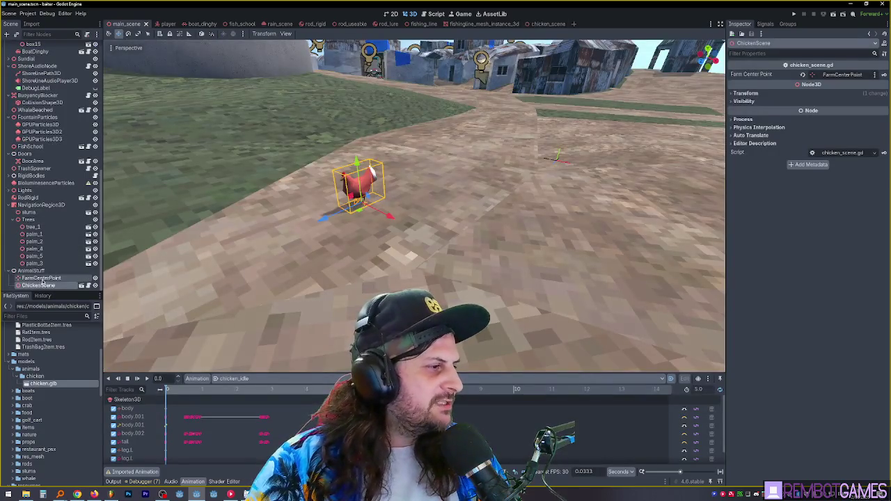
mouse_move(376, 202)
left_mouse_down()
mouse_move(378, 222)
mouse_move(486, 199)
mouse_move(620, 190)
mouse_move(439, 143)
left_mouse_up()
key("ctrl+d")
key("ctrl+d")
key("ctrl+d")
key("ctrl+d")
mouse_move(533, 209)
left_mouse_down()
mouse_move(630, 263)
mouse_move(645, 261)
mouse_move(637, 282)
mouse_move(623, 282)
left_mouse_up()
Reposition the top-right, top and middle chickens so they spread across the yard.
left_click(647, 158)
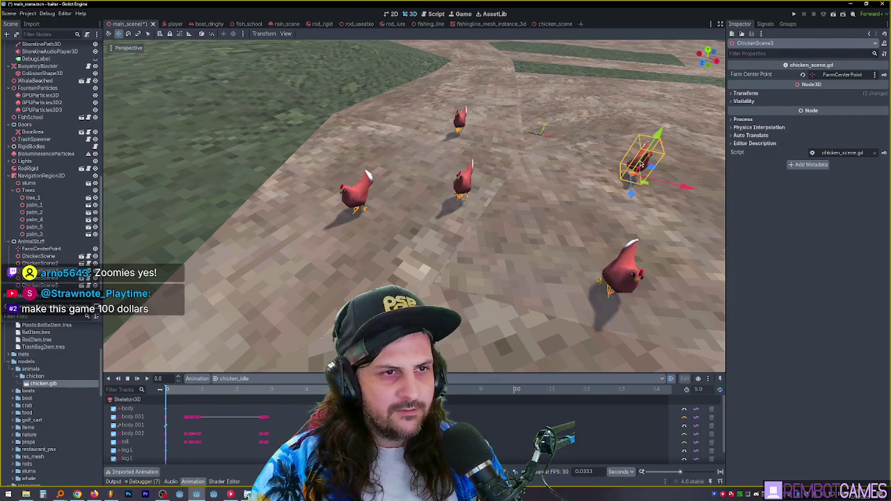
left_click(459, 120)
left_click(461, 122)
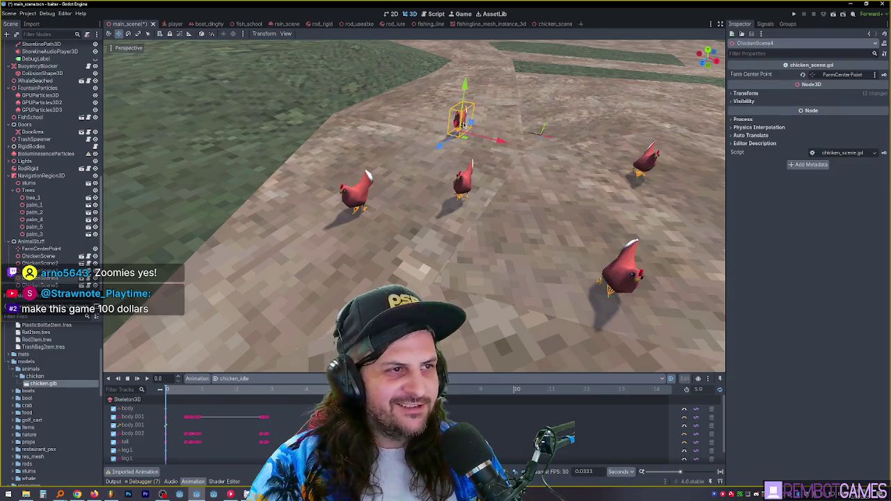
left_click_drag(463, 124, 456, 111)
mouse_move(464, 179)
left_mouse_down()
mouse_move(499, 172)
mouse_move(428, 181)
mouse_move(421, 207)
mouse_move(431, 221)
mouse_move(400, 210)
left_mouse_up()
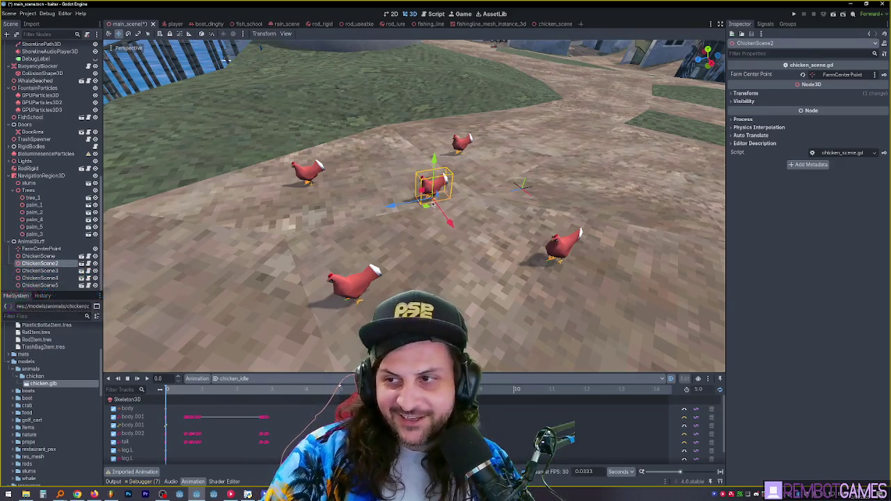
Rotate the selected chicken around the Y axis to a new heading and confirm it.
left_click_drag(434, 202, 519, 218)
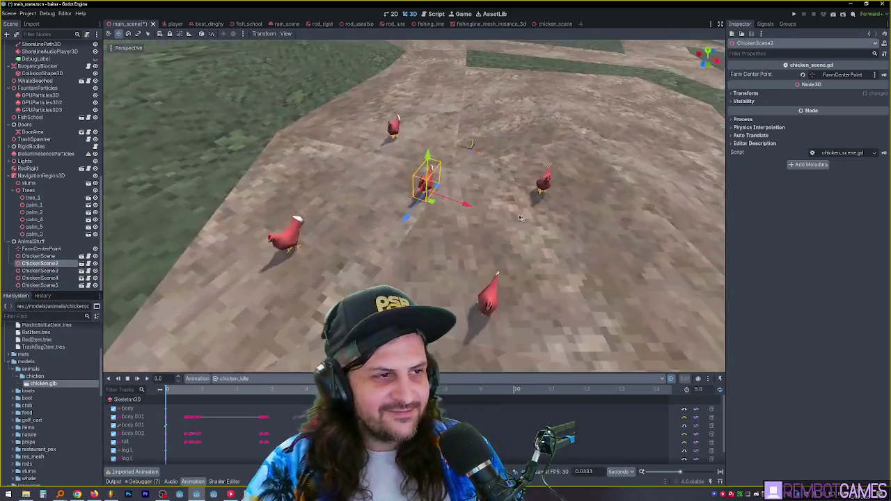
key("r")
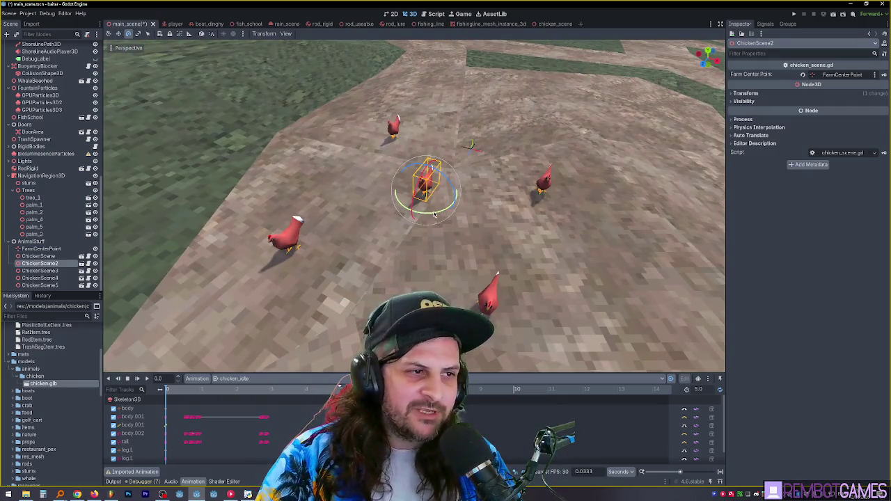
key("y")
left_click(442, 153)
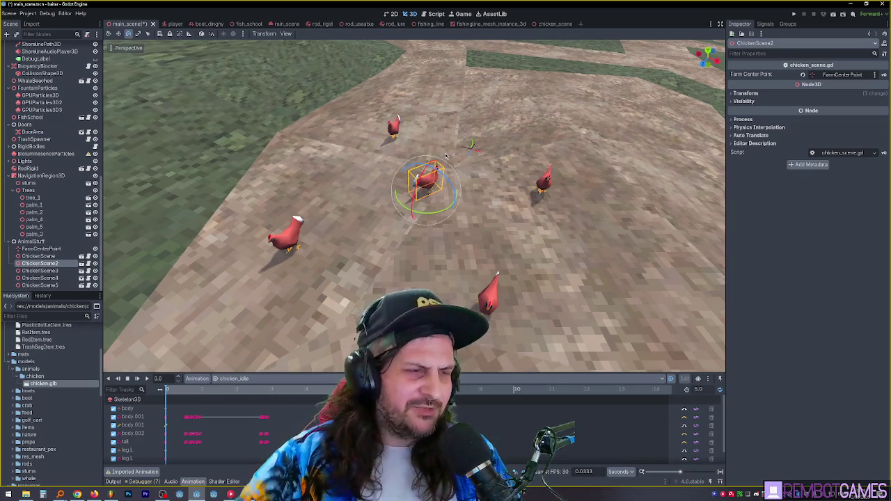
scroll(446, 155, "down", 5)
left_click_drag(445, 155, 442, 208)
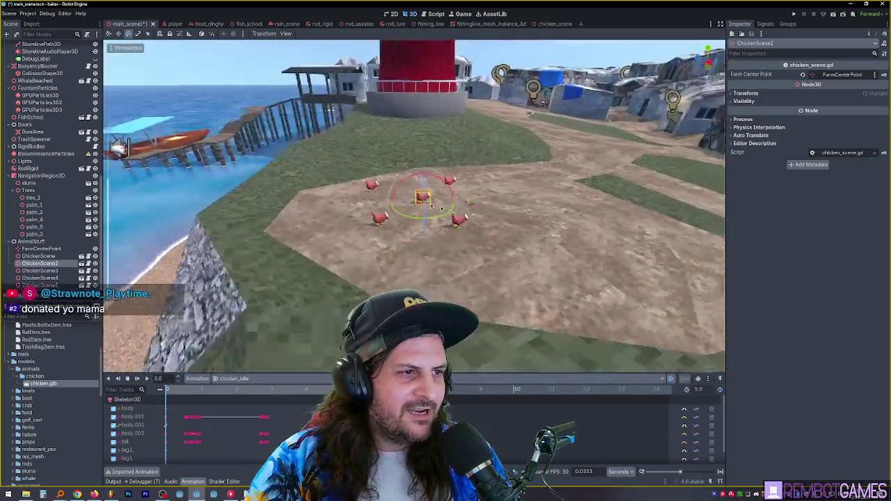
scroll(442, 209, "up", 6)
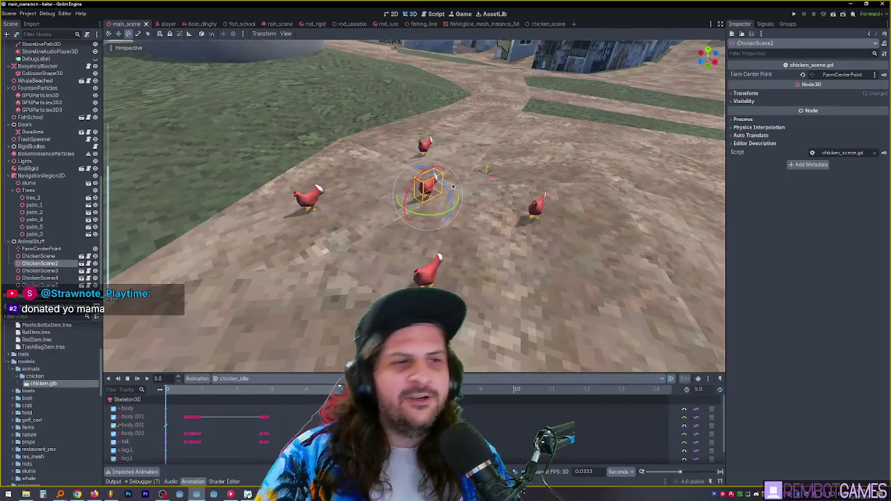
left_click_drag(454, 185, 516, 186)
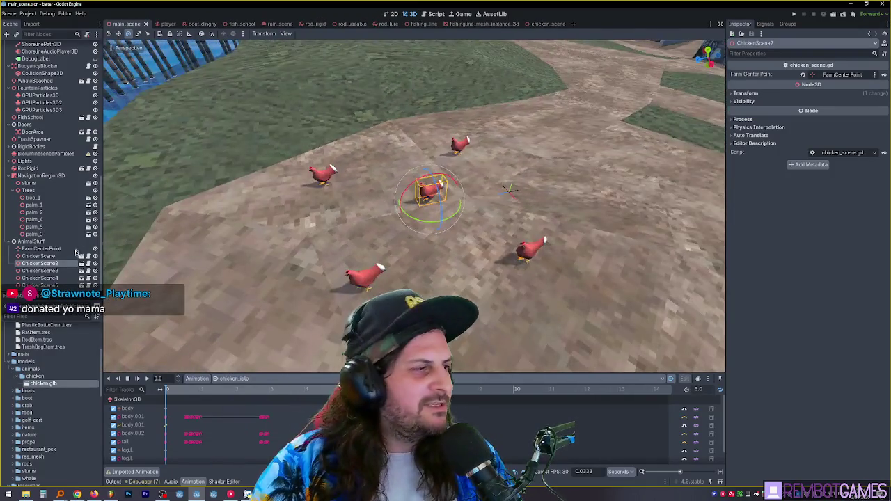
Check all five chickens near the lighthouse and pier, save the main scene, and open main_scene.gd.
left_click(42, 285, "shift")
key("f")
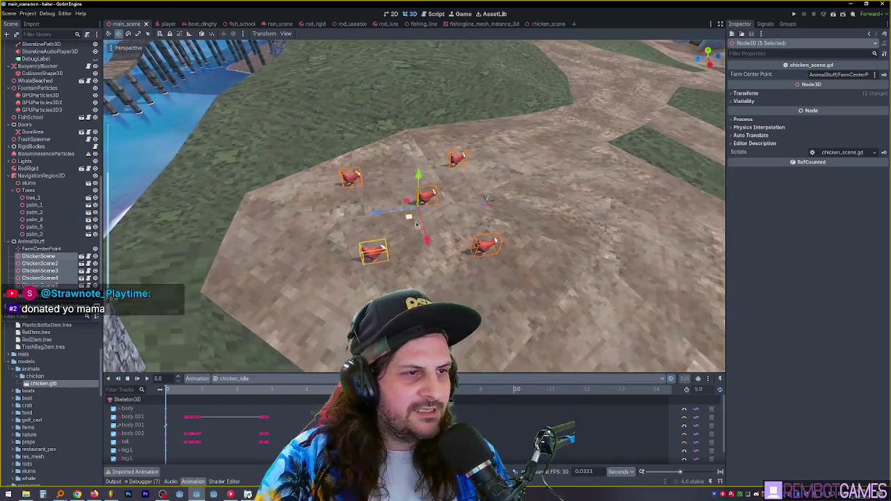
left_click(390, 216)
scroll(418, 209, "up", 5)
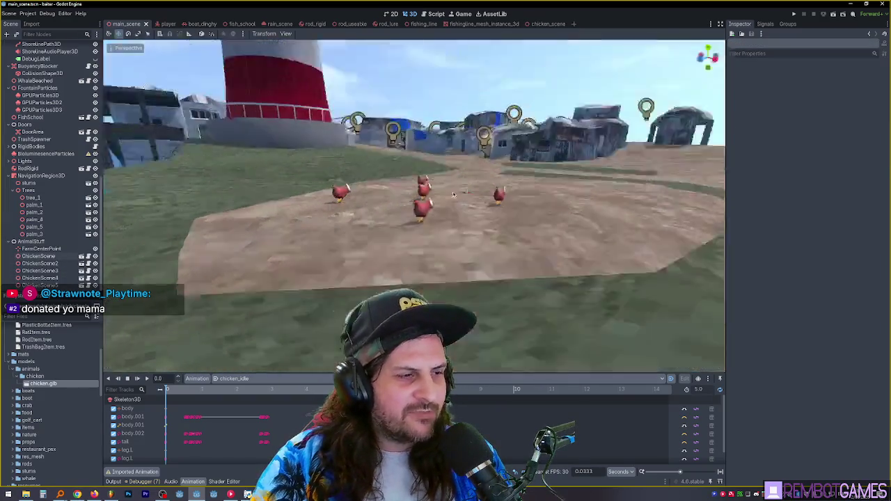
left_click_drag(460, 197, 517, 222)
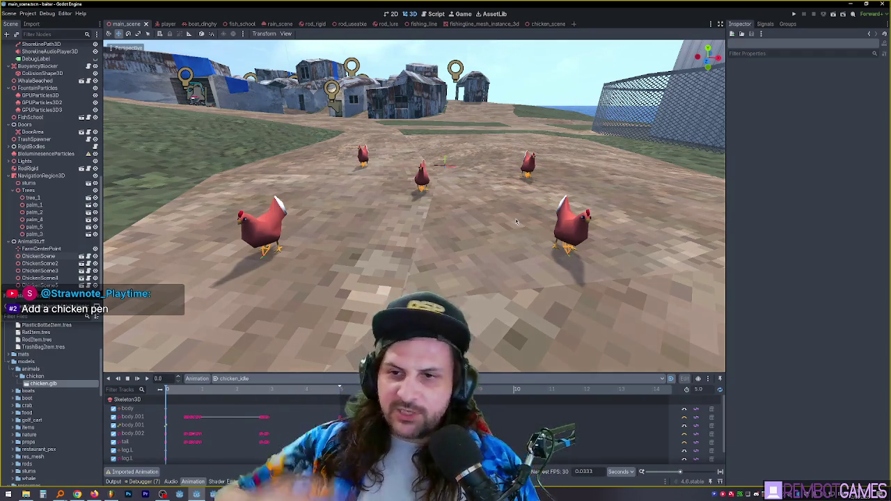
left_click_drag(459, 108, 416, 212)
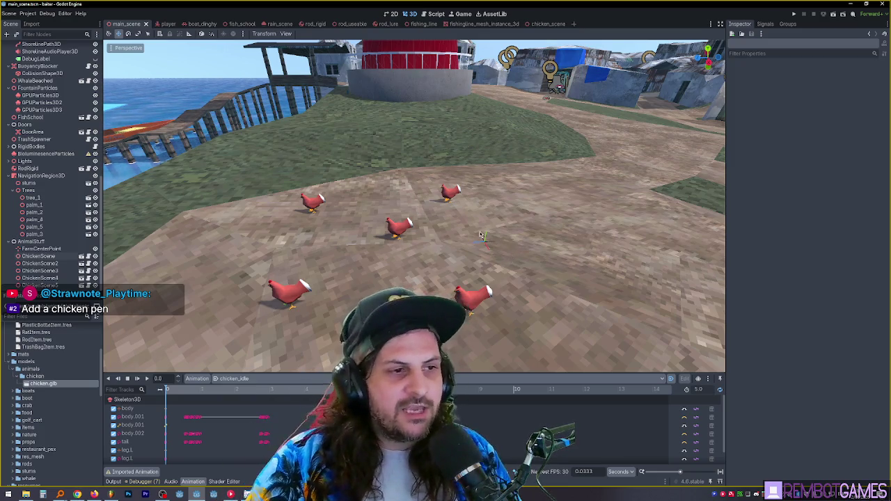
left_click_drag(416, 211, 452, 215)
key("ctrl+s")
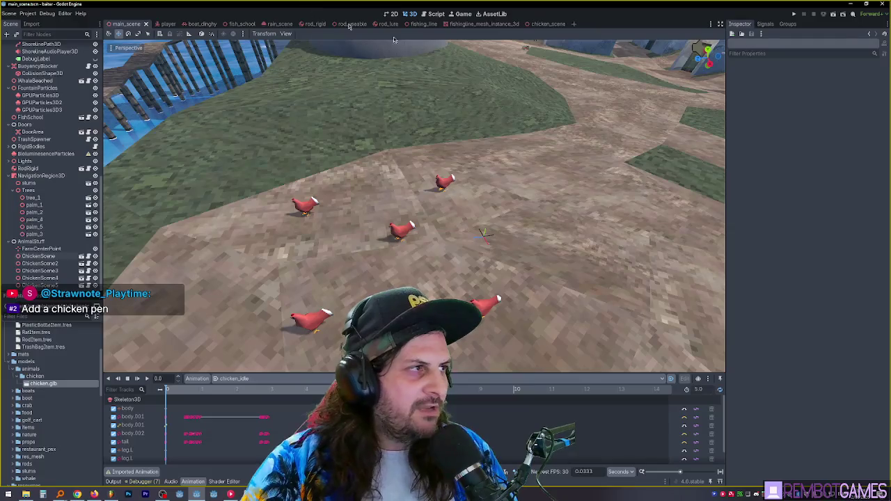
left_click(424, 15)
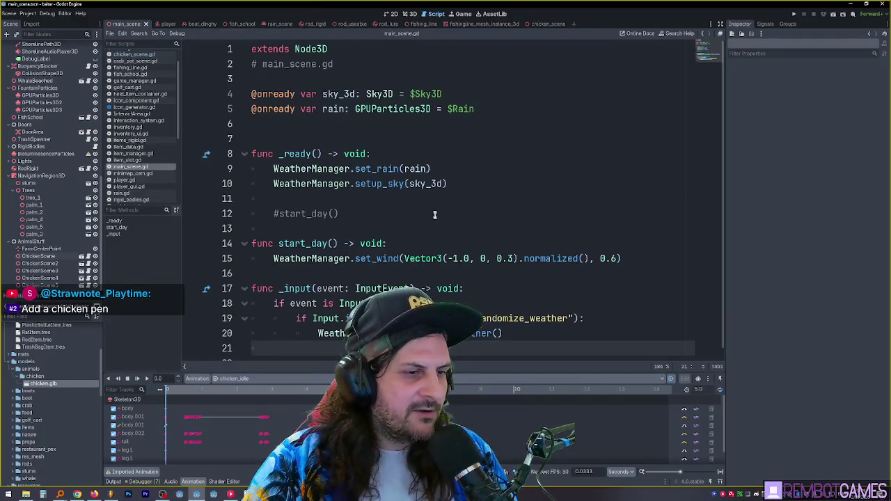
scroll(471, 344, "down", 1)
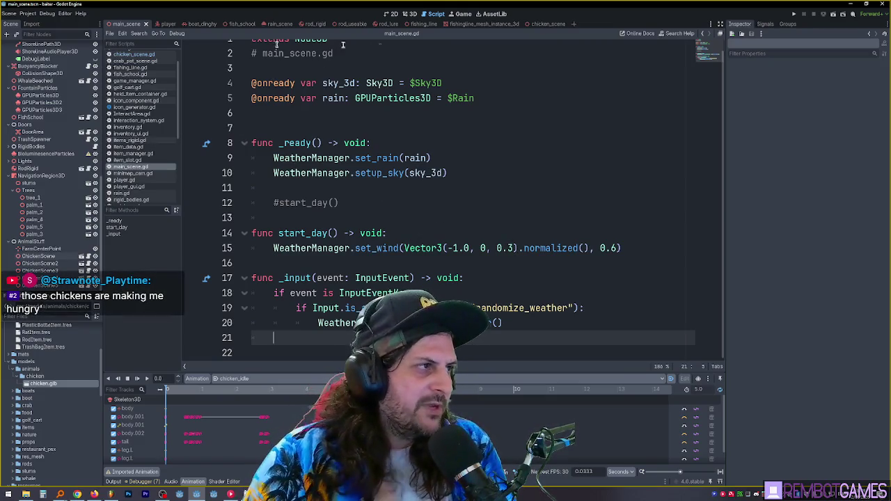
left_click(153, 55)
scroll(469, 135, "up", 3)
scroll(478, 149, "down", 3)
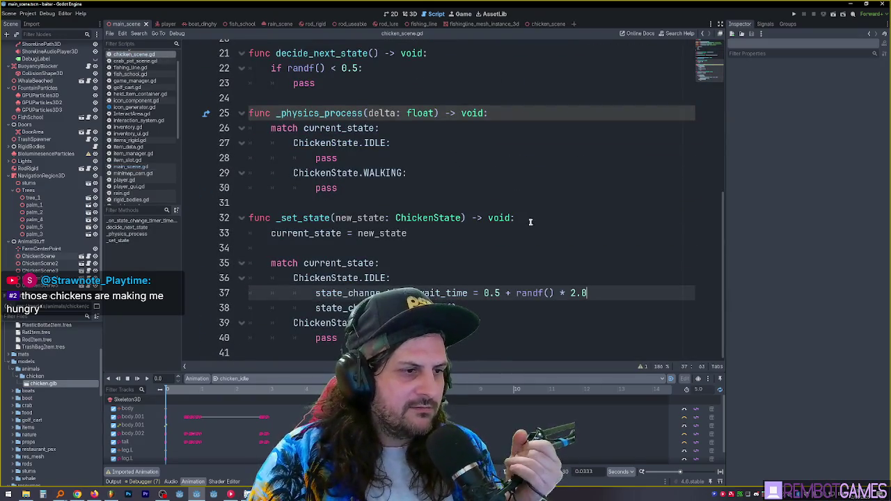
left_click(484, 309)
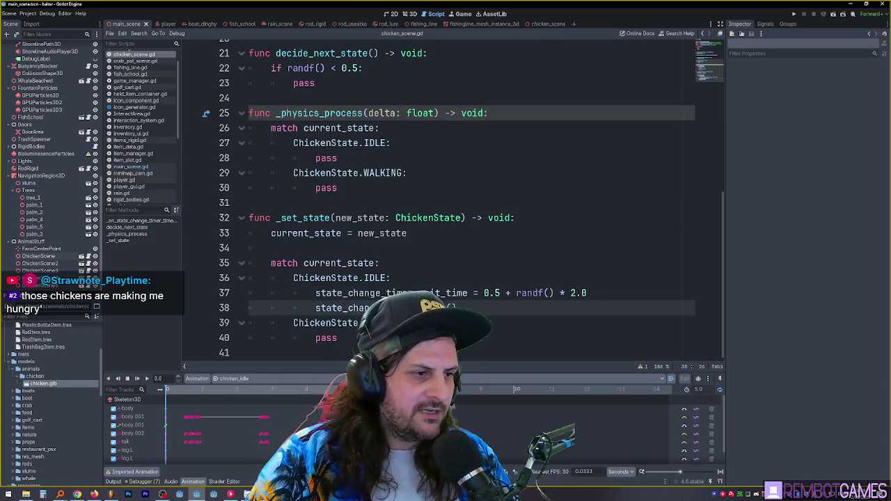
scroll(450, 248, "up", 3)
scroll(449, 247, "down", 3)
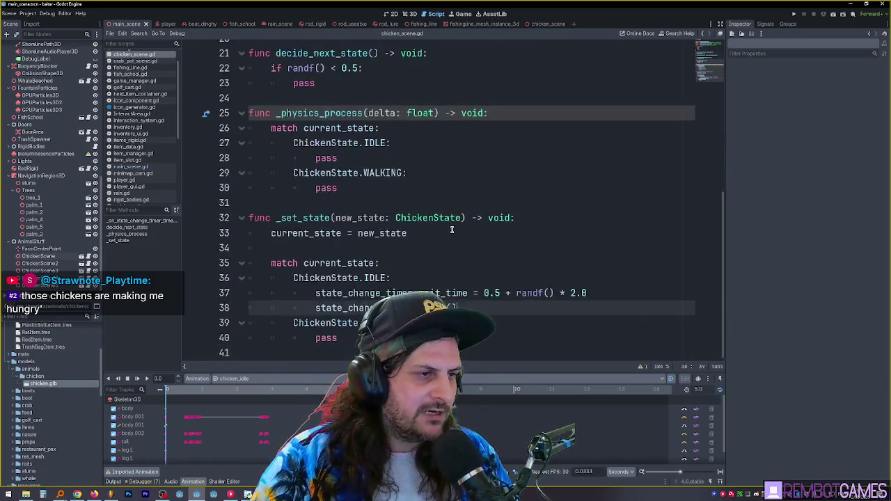
left_click(446, 219)
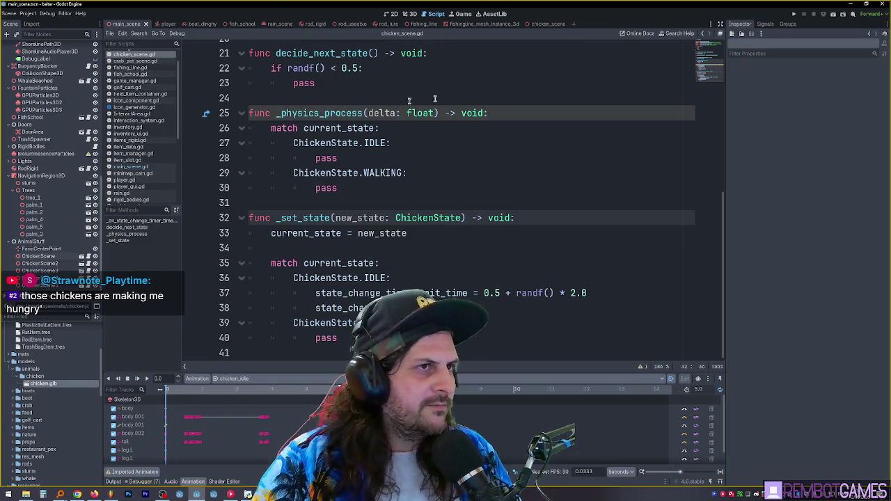
left_click(538, 24)
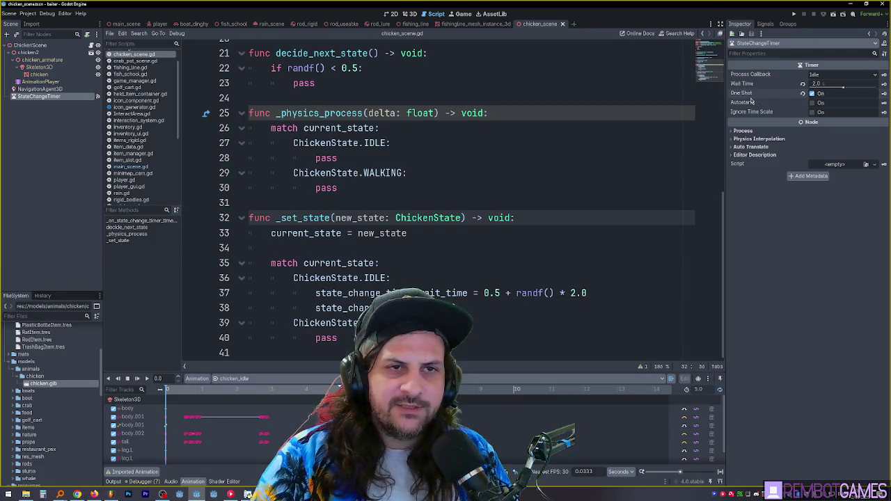
left_click(560, 201)
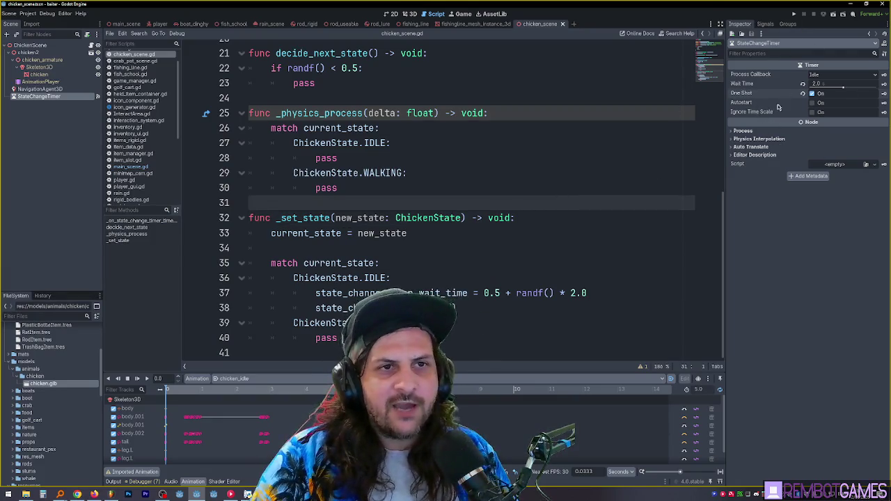
scroll(522, 207, "up", 2)
left_click(392, 173)
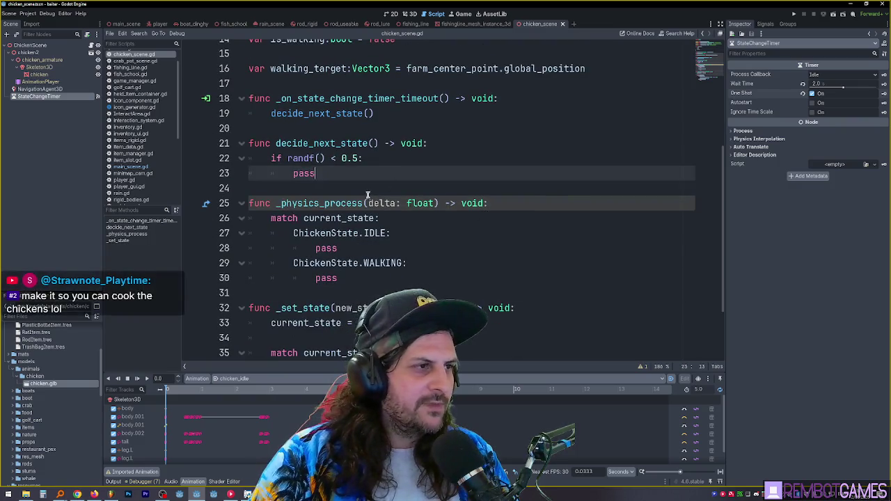
Insert a new func _ready() -> void: above _physics_process using autocomplete.
left_click(365, 193)
key("Return")
key("Return")
key("Up")
type("func ")
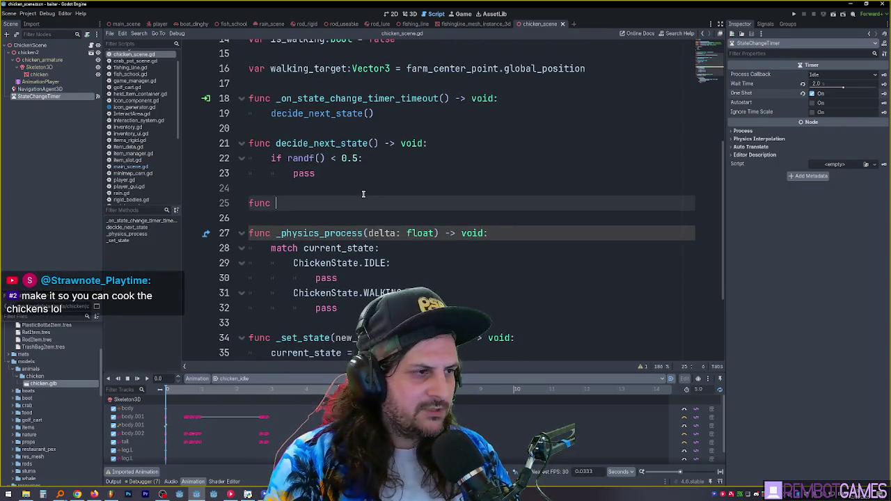
type("_r")
key("Return")
key("Return")
Make _ready call _set_state(current_state).
scroll(376, 209, "down", 3)
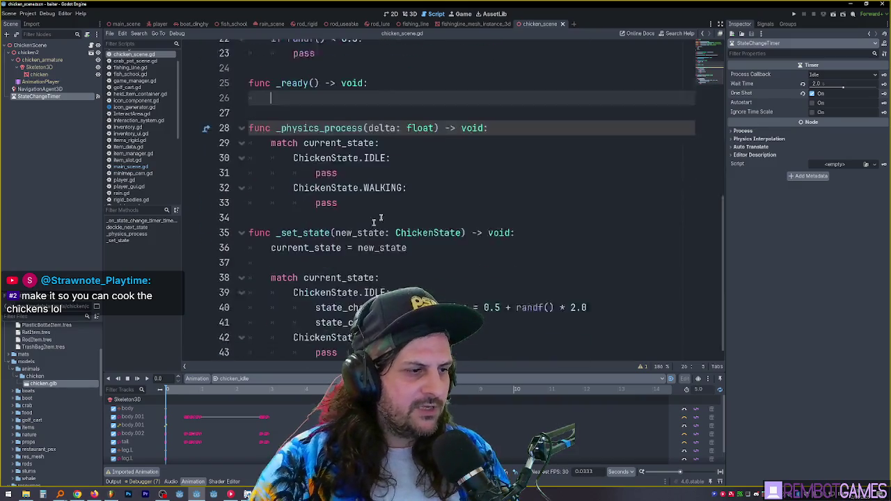
double_click(305, 218)
key("ctrl+c")
scroll(306, 209, "up", 3)
left_click(328, 173)
key("ctrl+v")
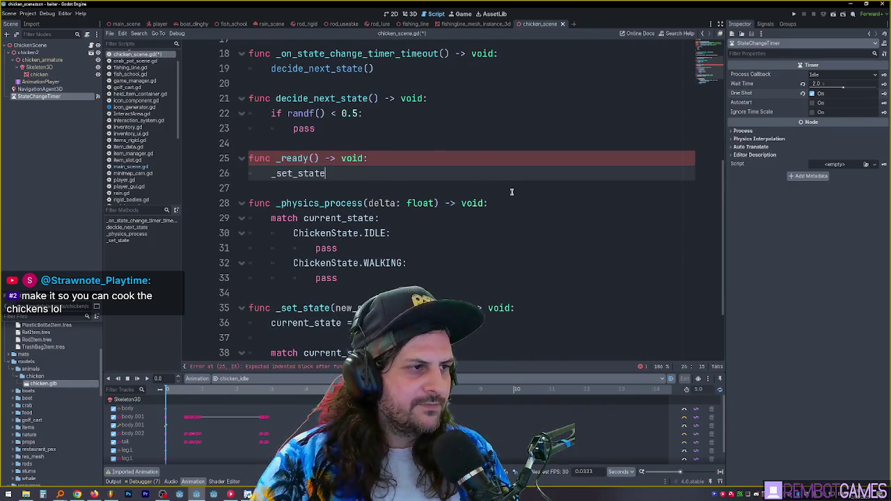
type("(c")
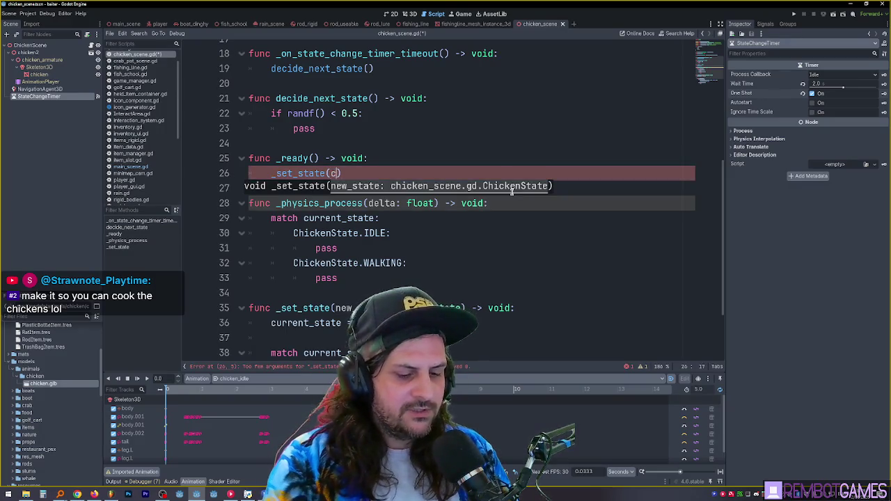
type("urrent")
scroll(504, 127, "up", 5)
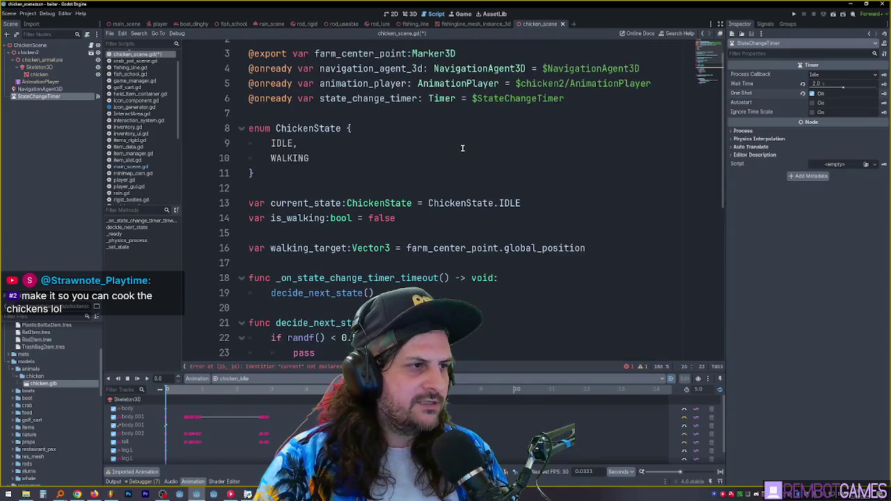
scroll(456, 201, "down", 3)
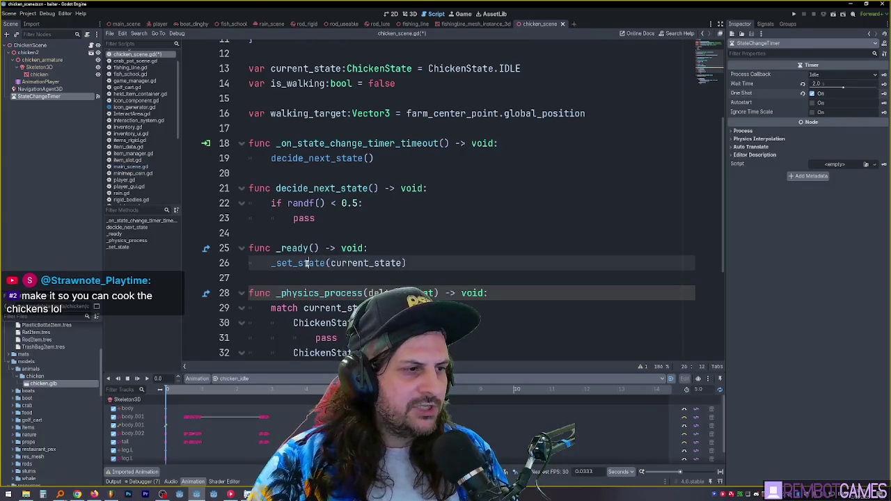
key("shift+Home")
Review _set_state's current_state assignment and the IDLE branch's randomized wait_time.
scroll(419, 185, "down", 2)
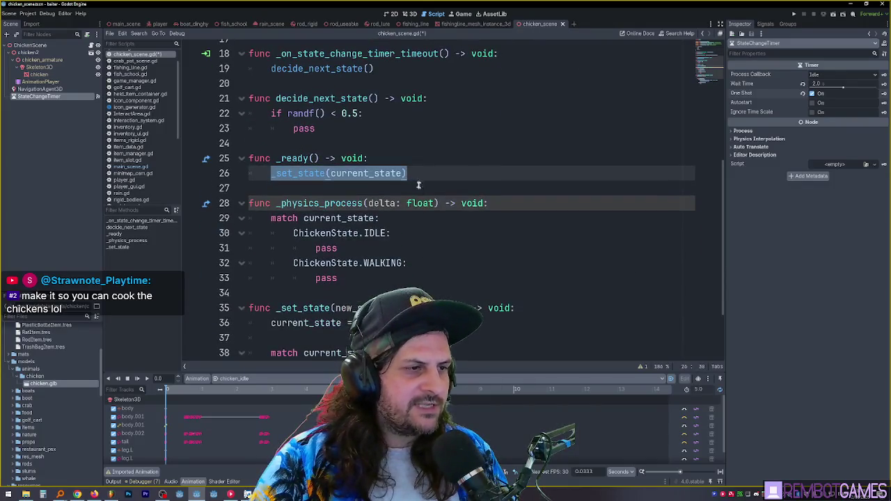
double_click(378, 173)
left_click(368, 172)
scroll(368, 173, "down", 2)
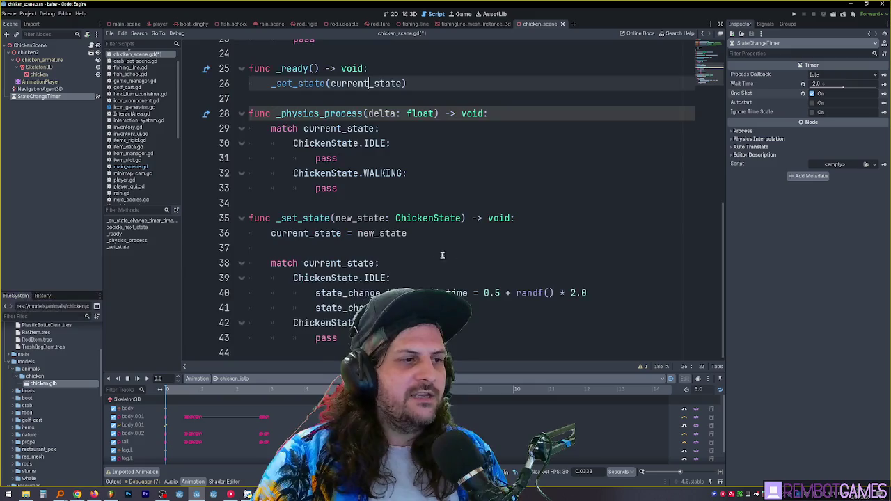
left_click_drag(272, 234, 430, 233)
triple_click(313, 234)
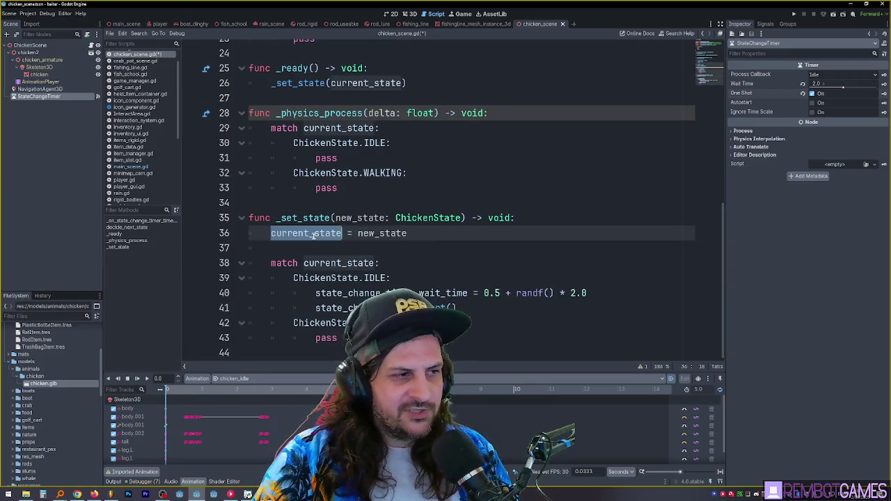
left_click(332, 262)
left_click(306, 277)
left_click(332, 293)
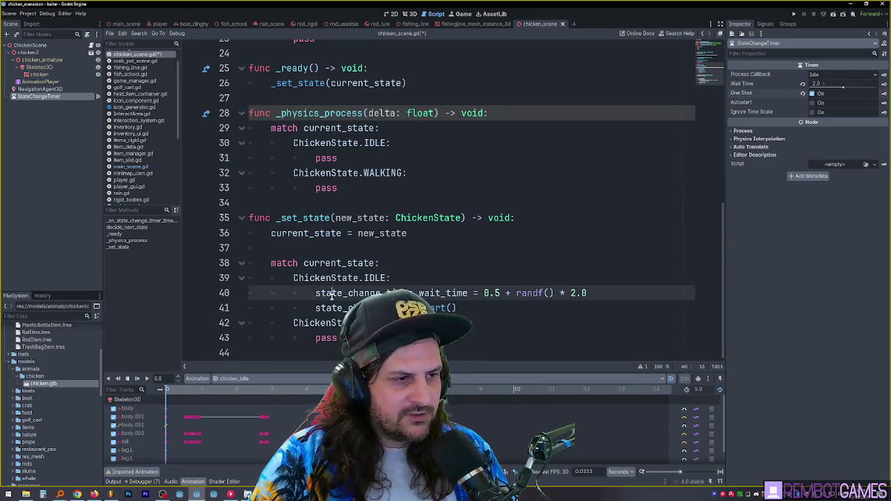
left_click_drag(460, 308, 278, 293)
Check the decide_next_state call in the timeout handler against the new _ready function.
scroll(384, 166, "up", 5)
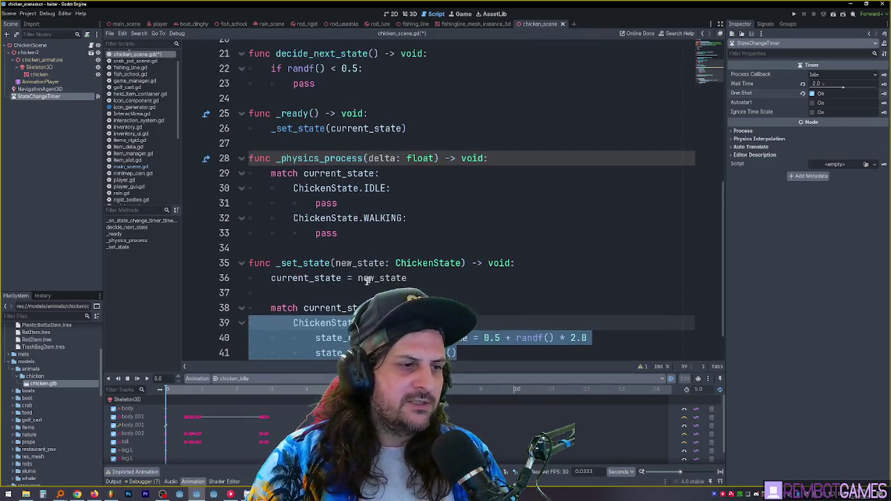
left_click(389, 158)
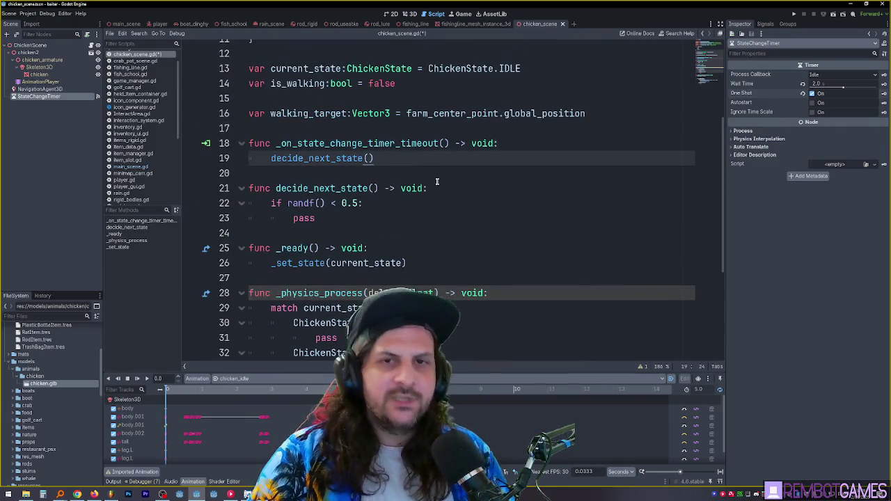
scroll(418, 208, "down", 3)
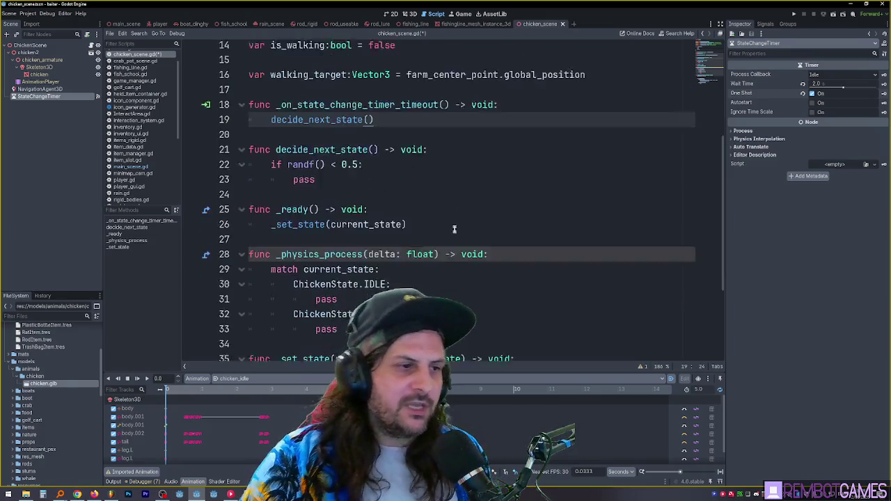
scroll(417, 209, "up", 2)
left_click(425, 200)
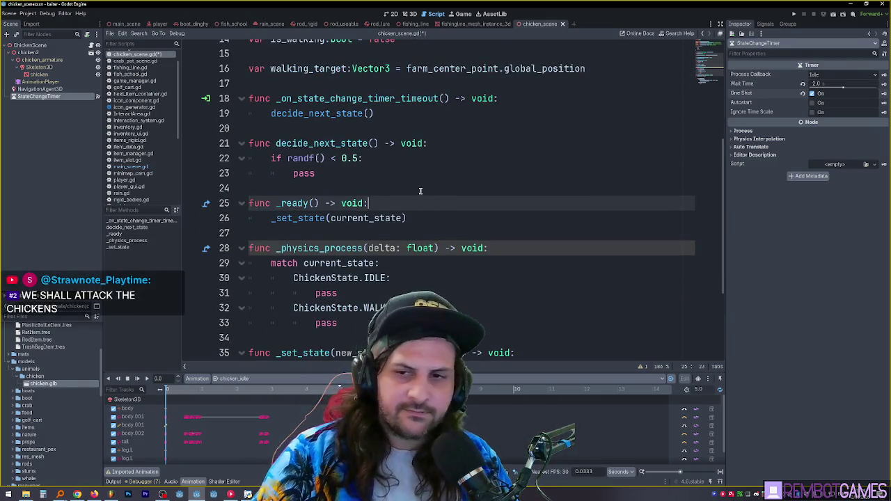
left_click(420, 191)
scroll(450, 201, "down", 1)
scroll(442, 197, "up", 2)
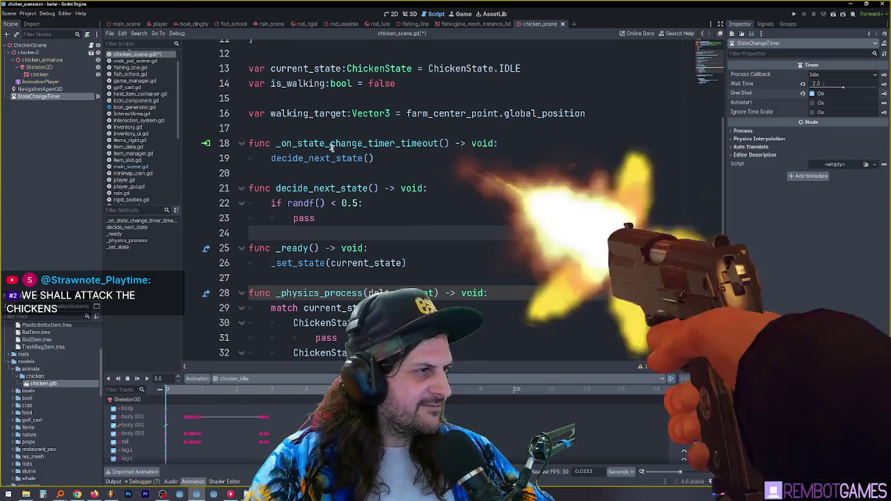
Return from the 3D view to chicken_scene.gd, check _ready and _set_state, and save the script.
left_click(408, 14)
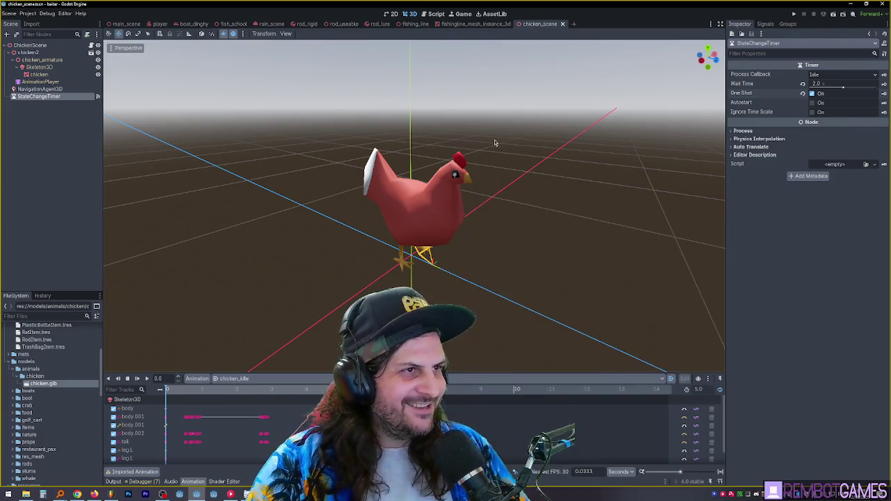
key("ctrl+F3")
scroll(496, 199, "down", 2)
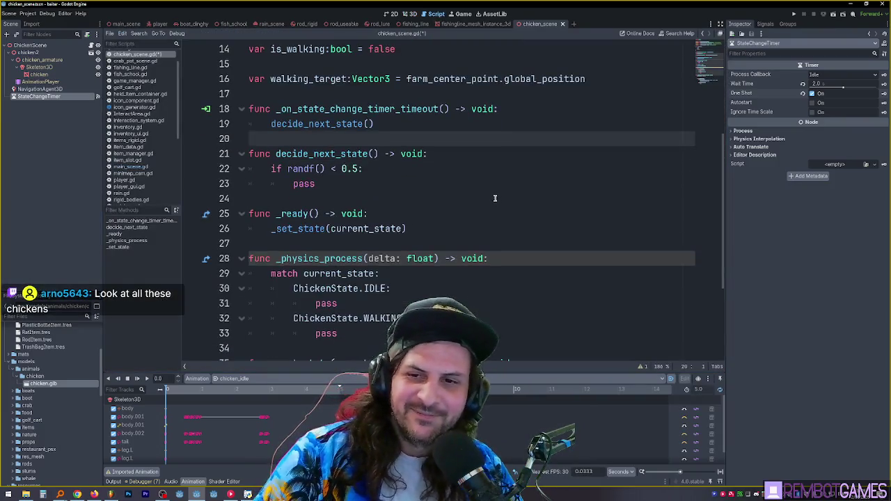
left_click(396, 200)
left_click(441, 231)
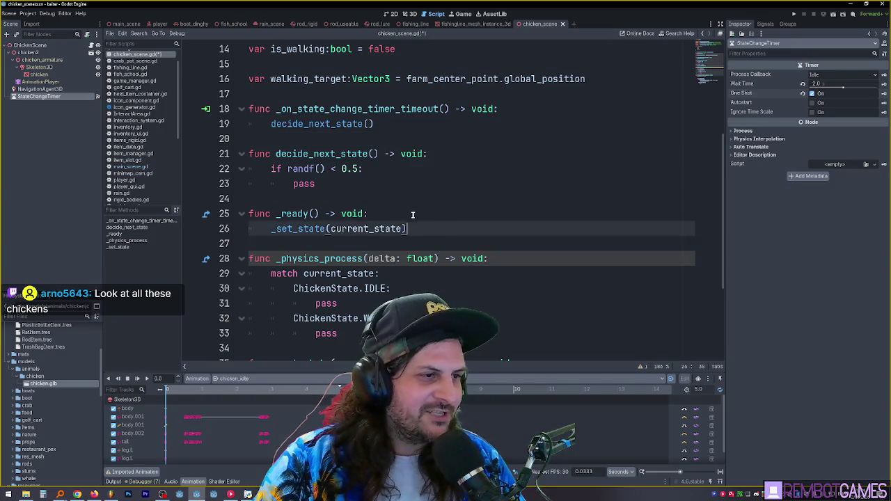
scroll(413, 214, "down", 3)
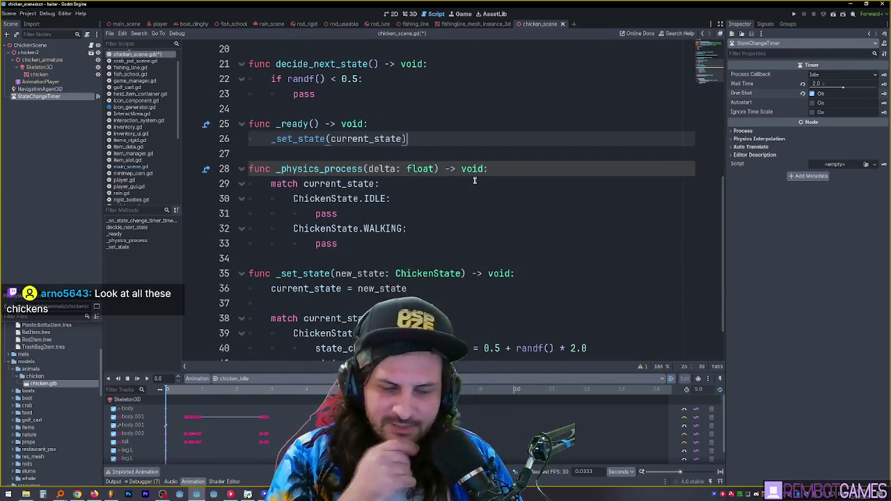
scroll(488, 174, "down", 2)
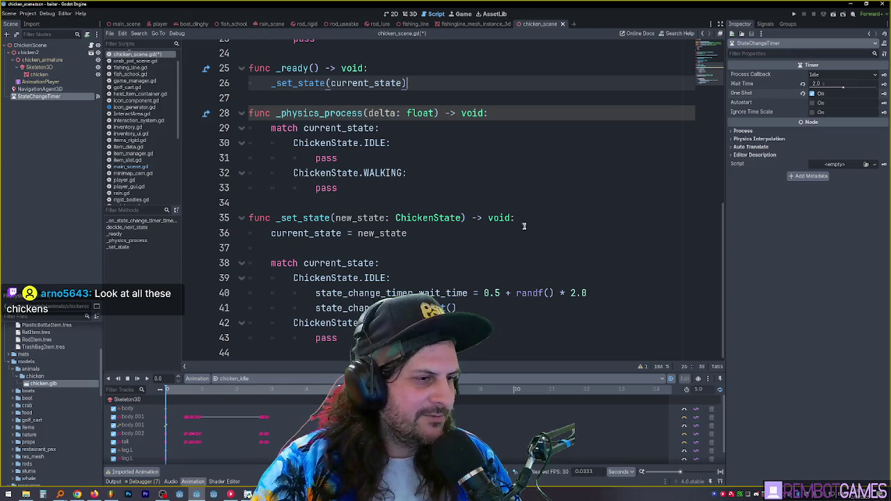
left_click(458, 212)
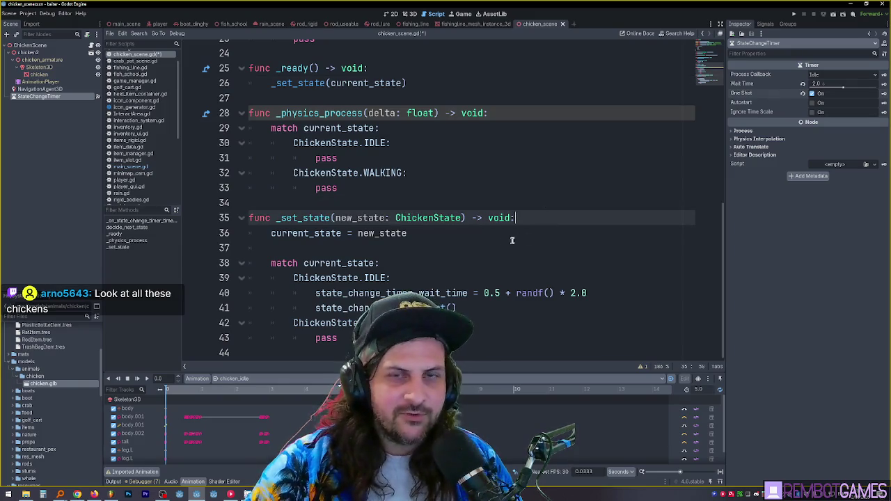
left_click(492, 235)
key("ctrl+s")
left_click(433, 252)
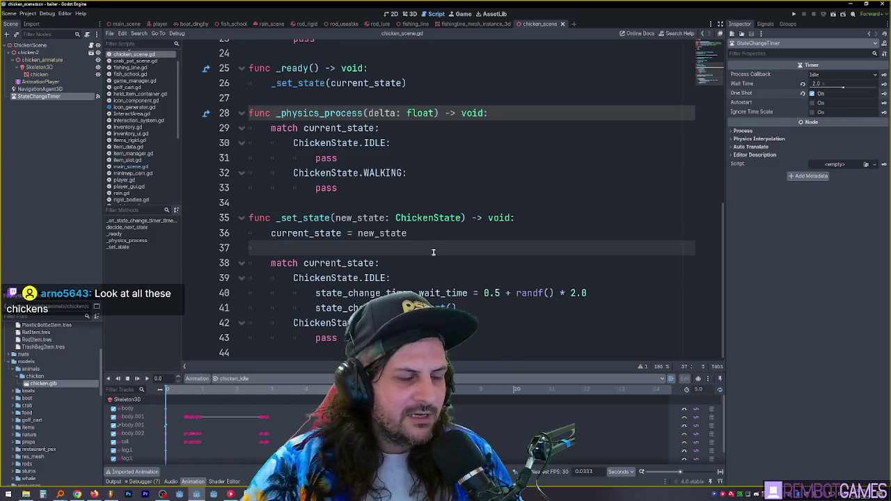